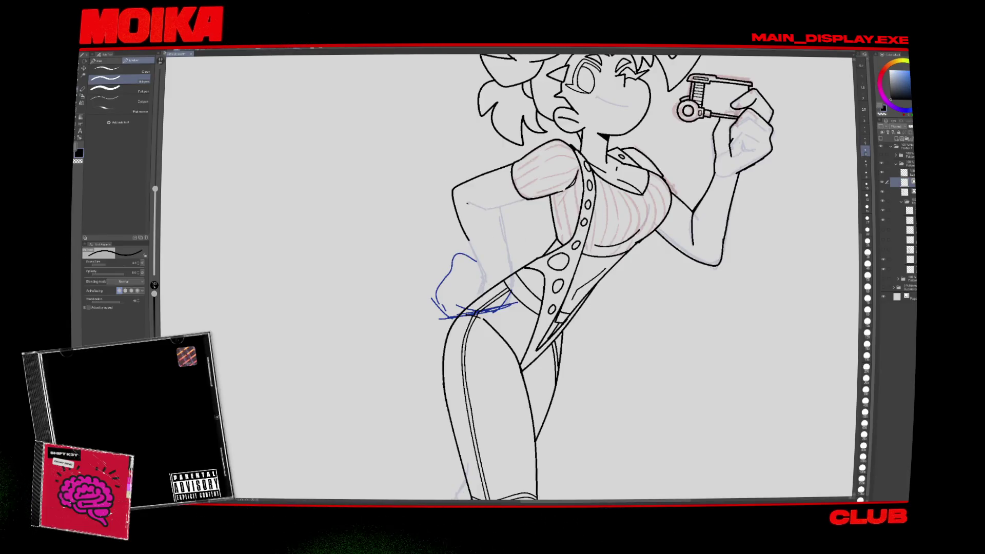
Mirror the canvas horizontally to check the lineart, then flip it back to normal.
key(h)
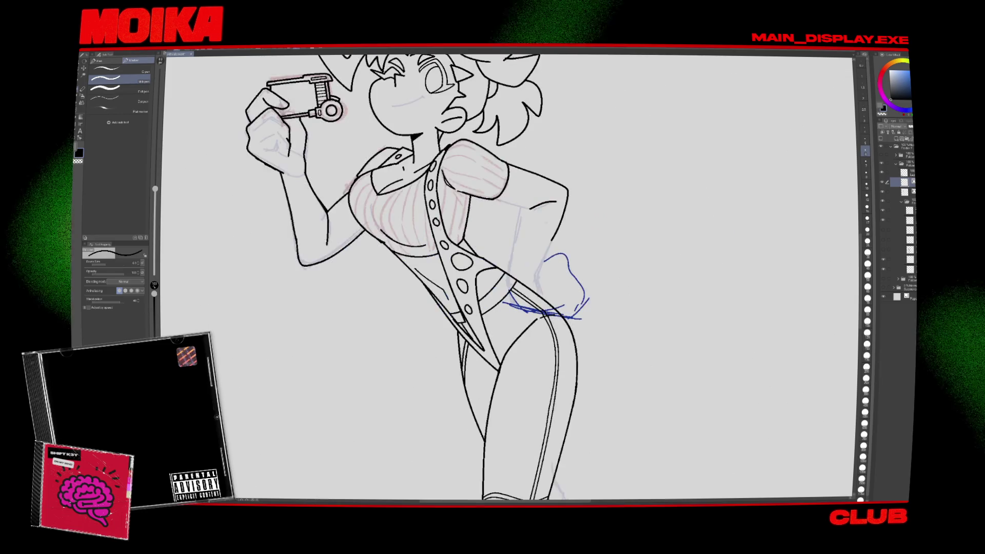
key(h)
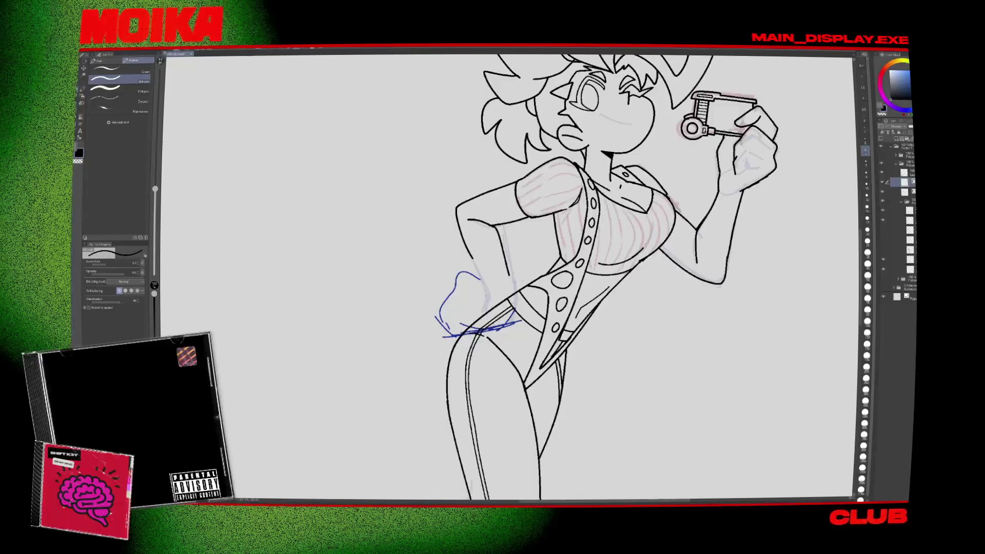
key(h)
key(h)
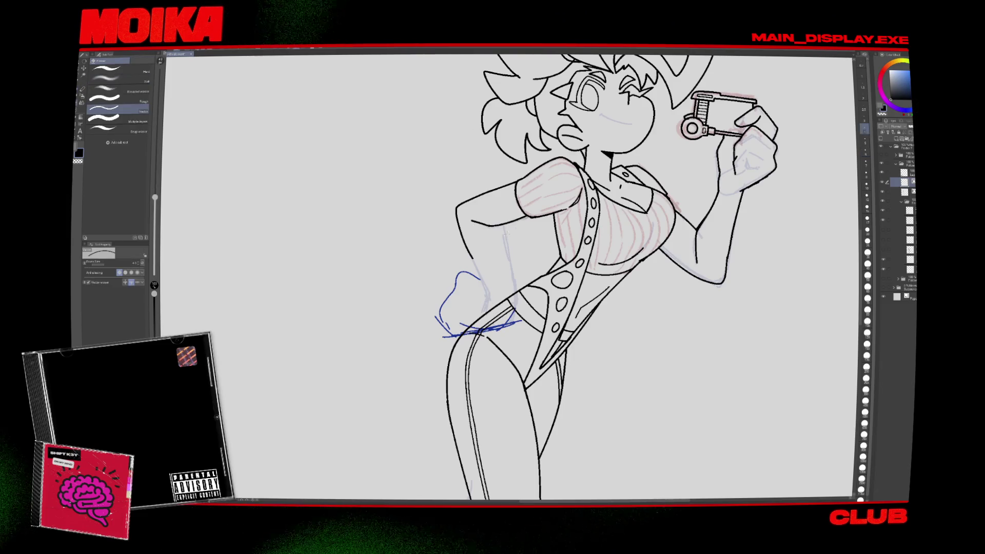
Ink a black line down the girl's hip, then zoom out to the full figure.
drag(502, 225, 505, 258)
key(h)
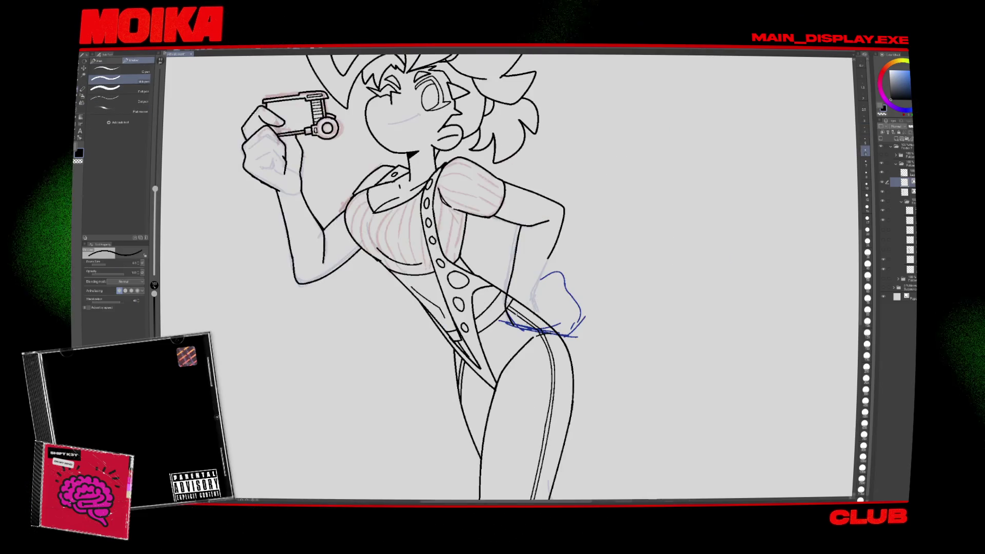
key(e)
key(h)
key(ctrl+0)
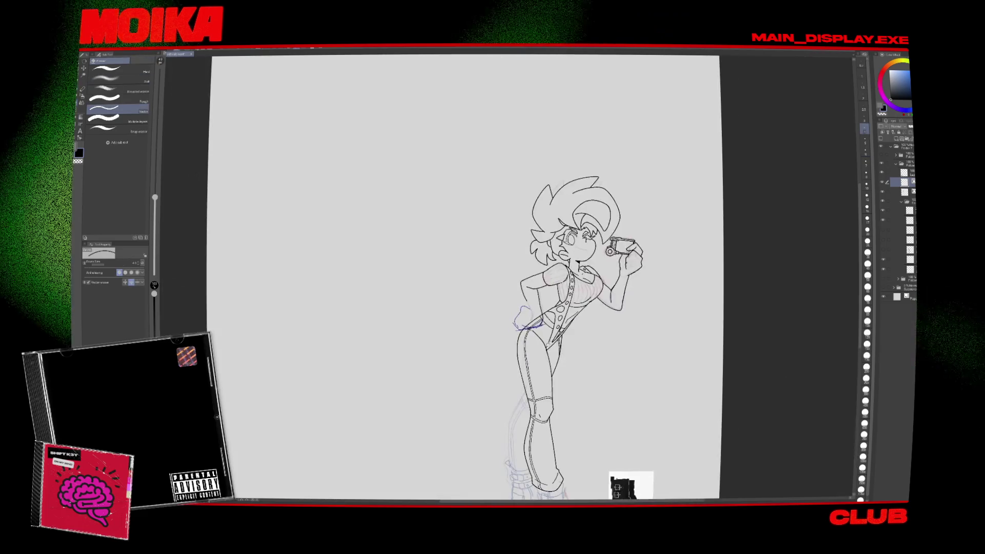
scroll(535, 310, up, 5)
Zoom in on the mirrored front boot, ink along its toe, then undo that stroke.
scroll(537, 313, up, 2)
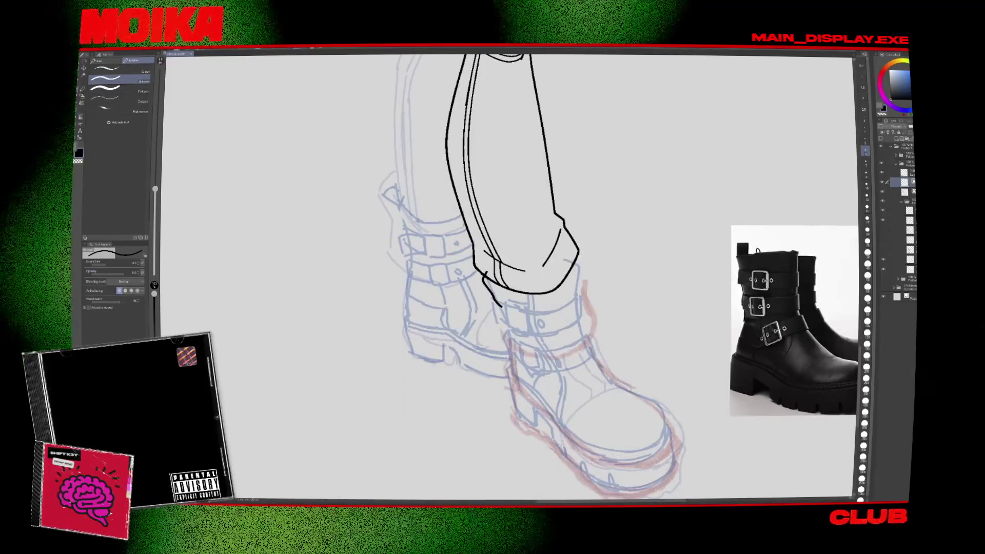
key(h)
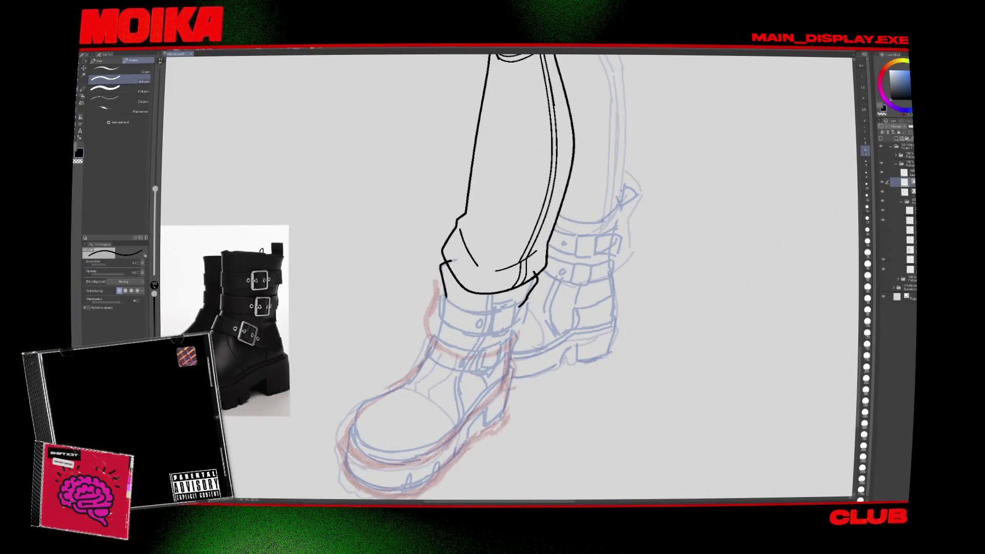
scroll(490, 277, up, 2)
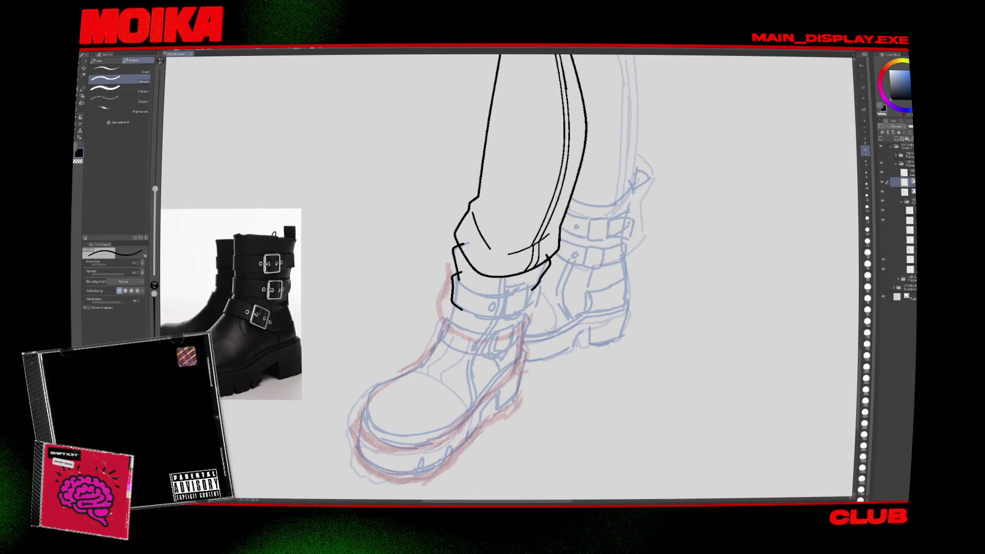
mouse_move(441, 338)
mouse_down()
mouse_move(461, 284)
mouse_move(482, 269)
mouse_up()
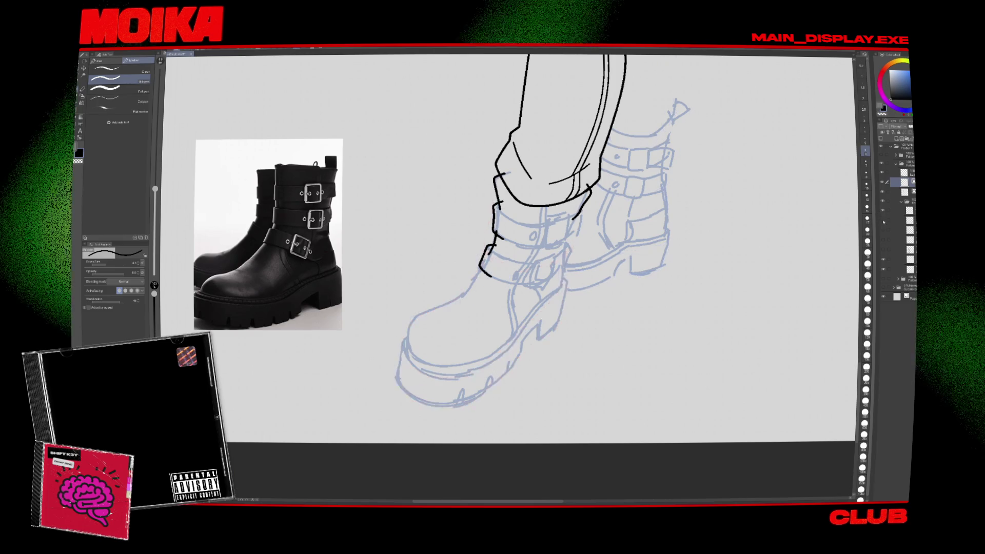
mouse_move(463, 295)
mouse_down()
mouse_move(472, 284)
mouse_move(406, 353)
mouse_up()
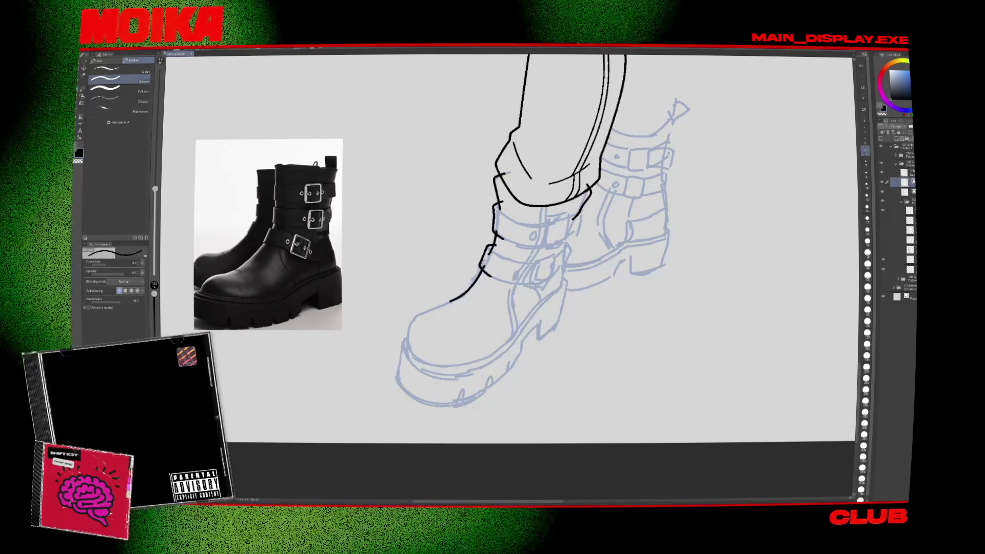
key(ctrl+z)
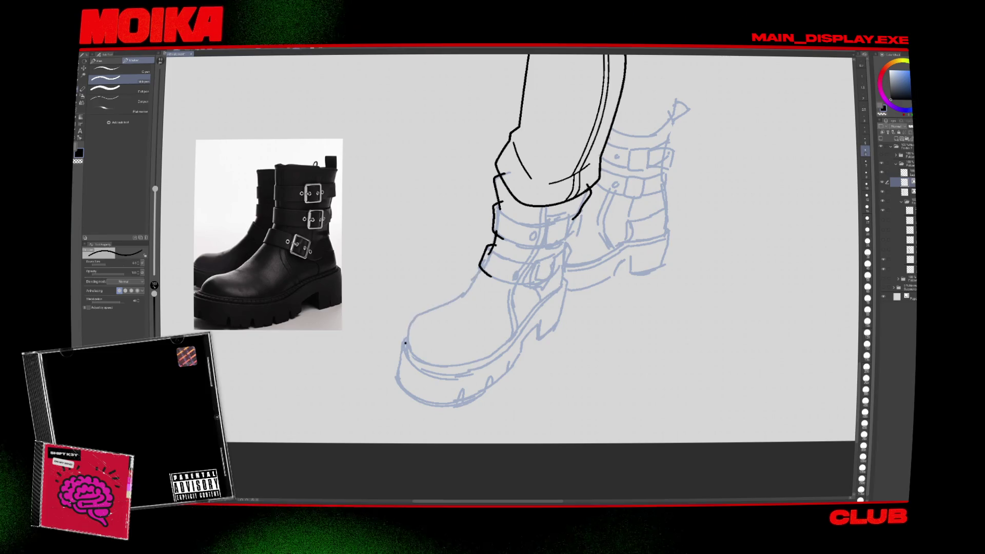
scroll(488, 332, down, 5)
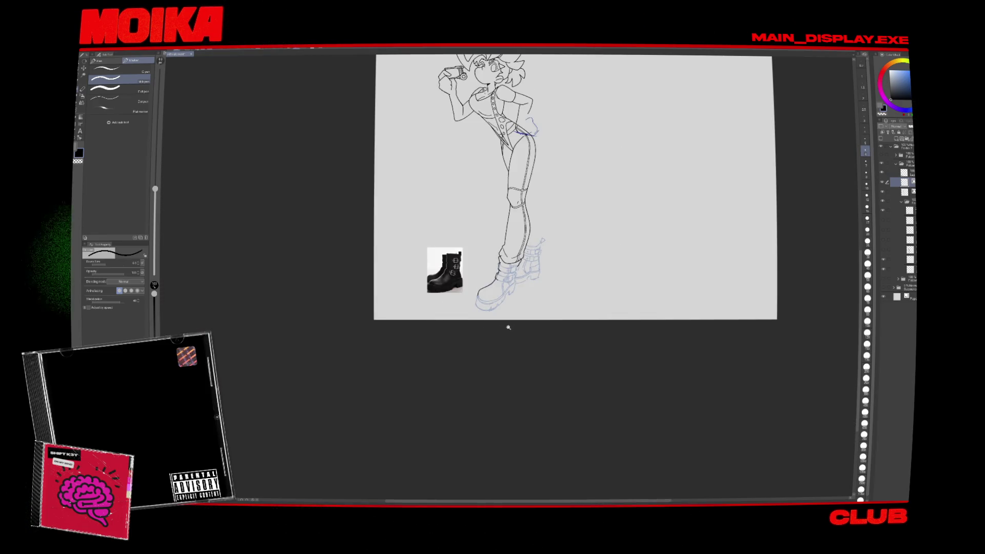
drag(508, 327, 503, 389)
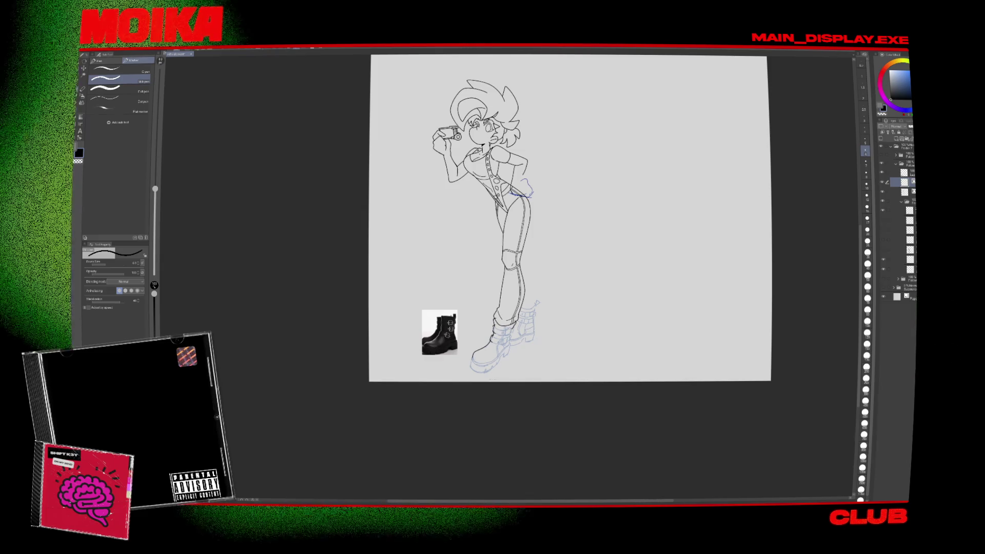
key(h)
key(h)
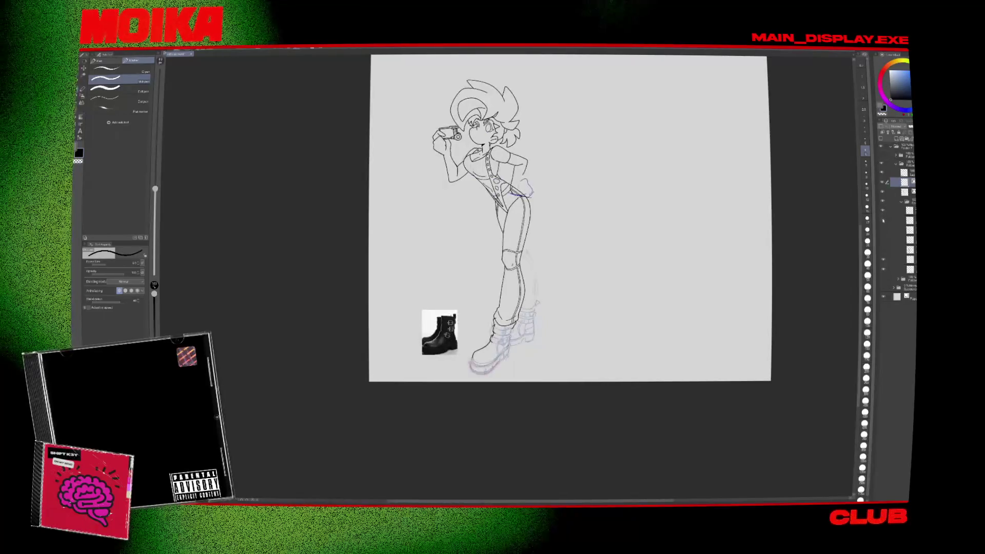
scroll(486, 127, up, 5)
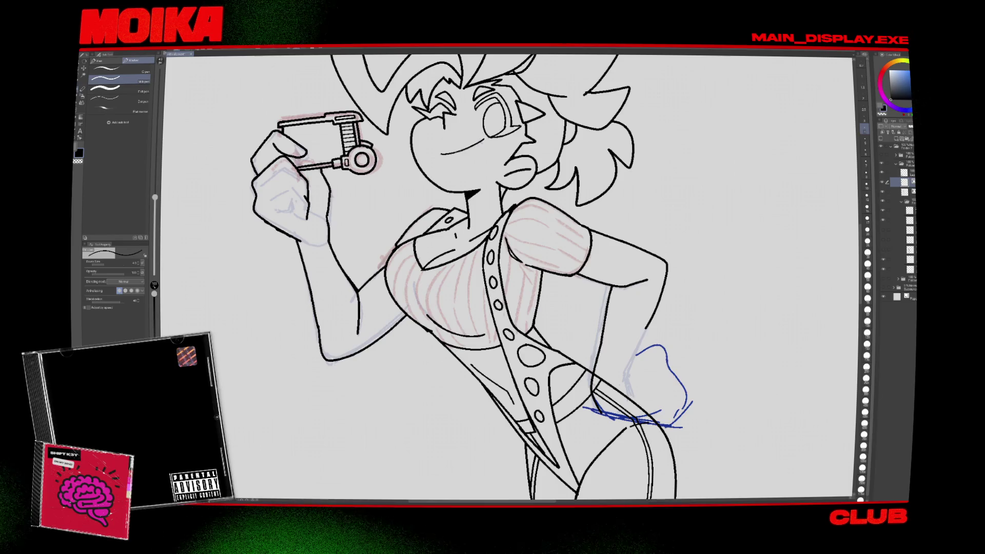
scroll(498, 175, down, 5)
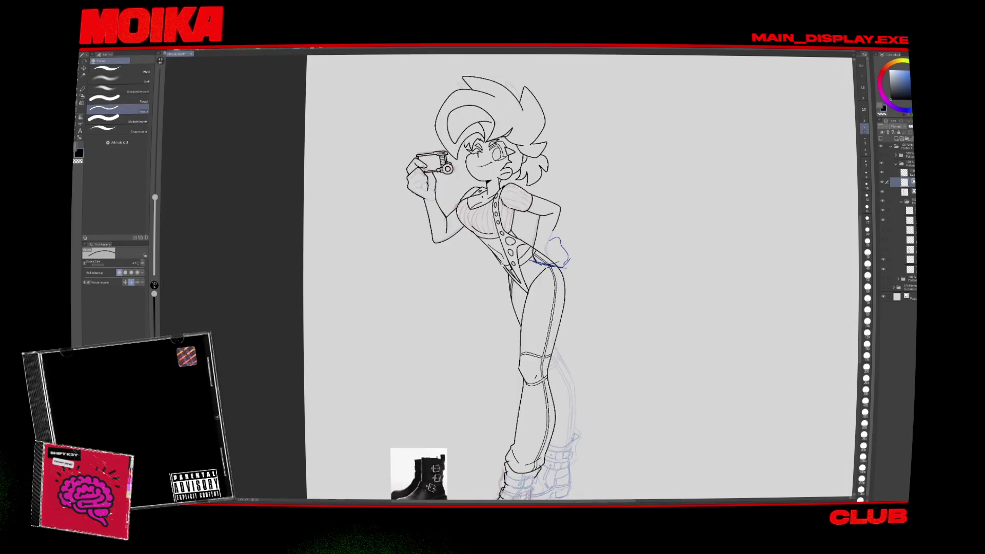
key(h)
key(p)
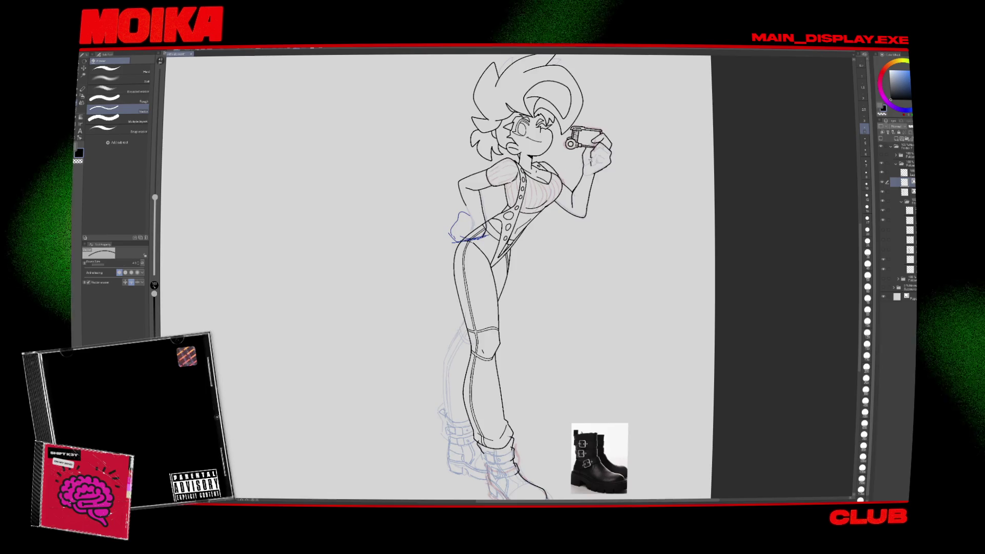
scroll(562, 172, up, 5)
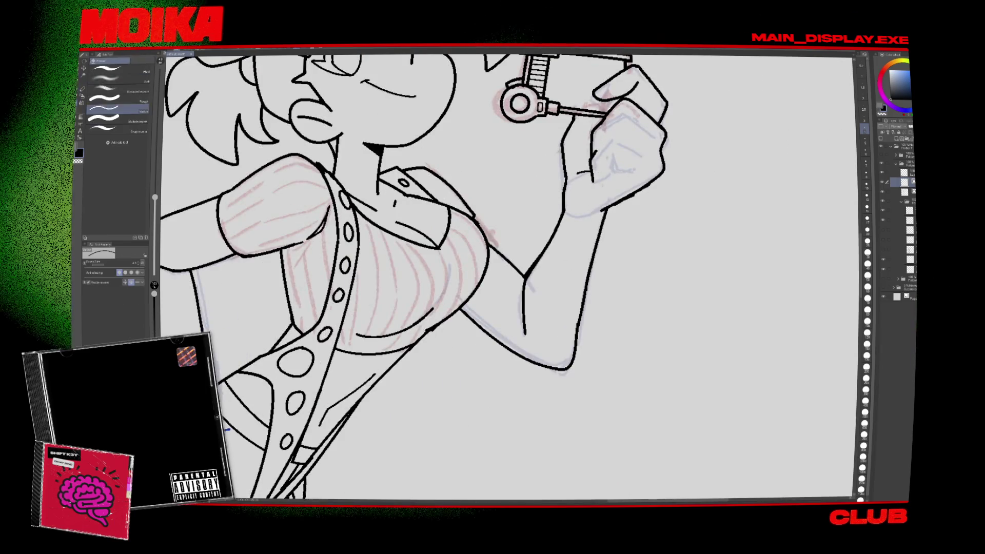
scroll(508, 277, down, 5)
key(e)
scroll(508, 277, up, 5)
key(p)
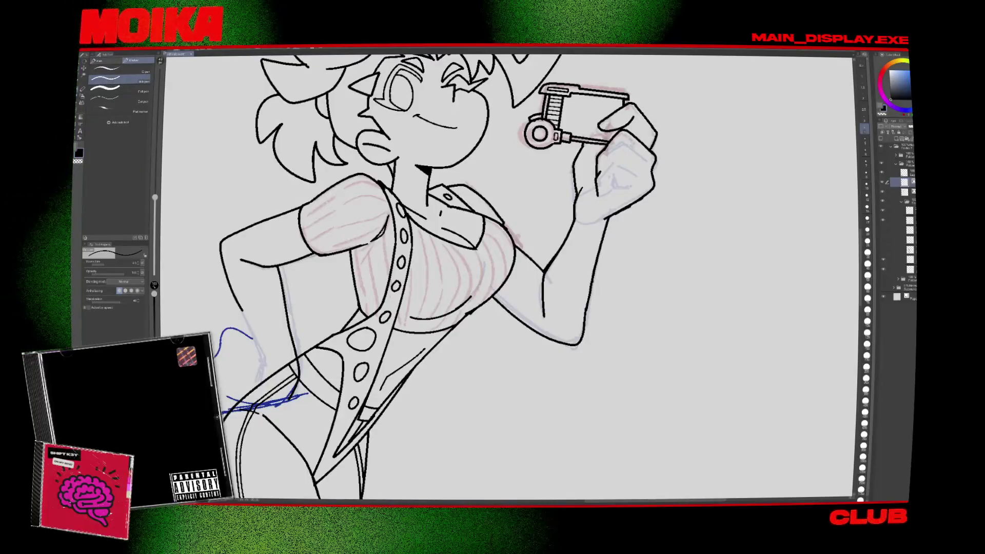
scroll(615, 291, down, 5)
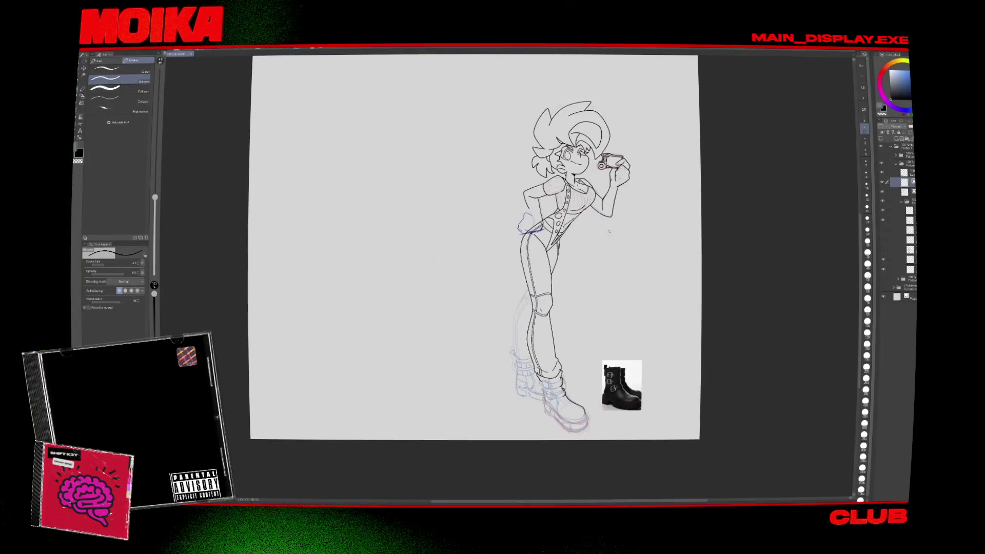
Show the leopard-coat character and bunny-girl sketch layers.
click(883, 288)
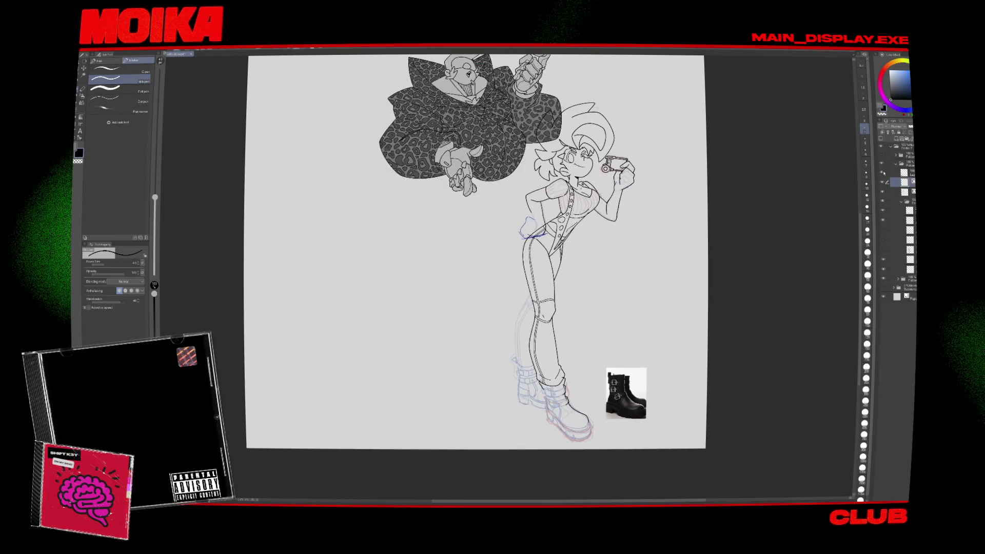
click(883, 280)
scroll(533, 218, down, 3)
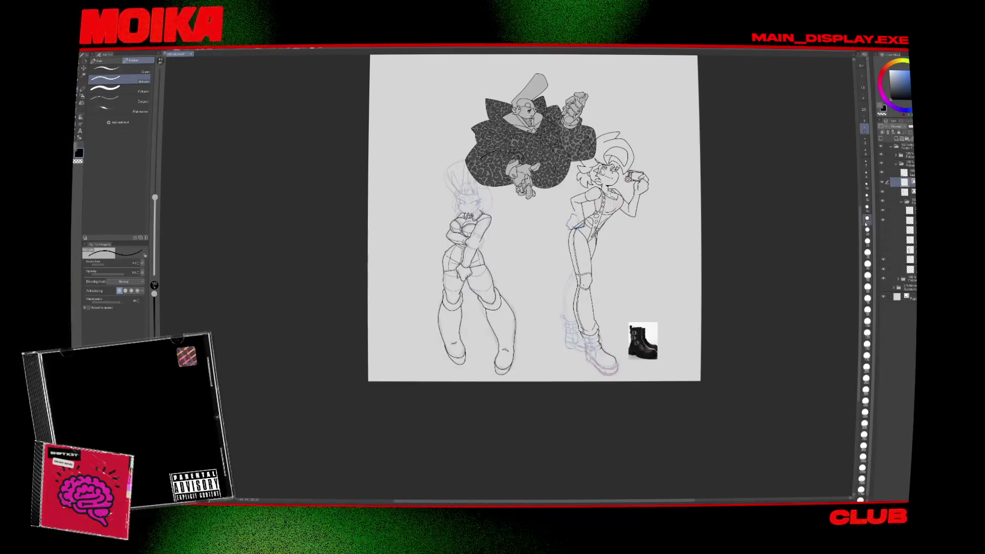
Hide the bunny-girl, camera-arm ink and leopard-coat layers, keeping the girl and boot reference visible.
click(883, 153)
click(883, 152)
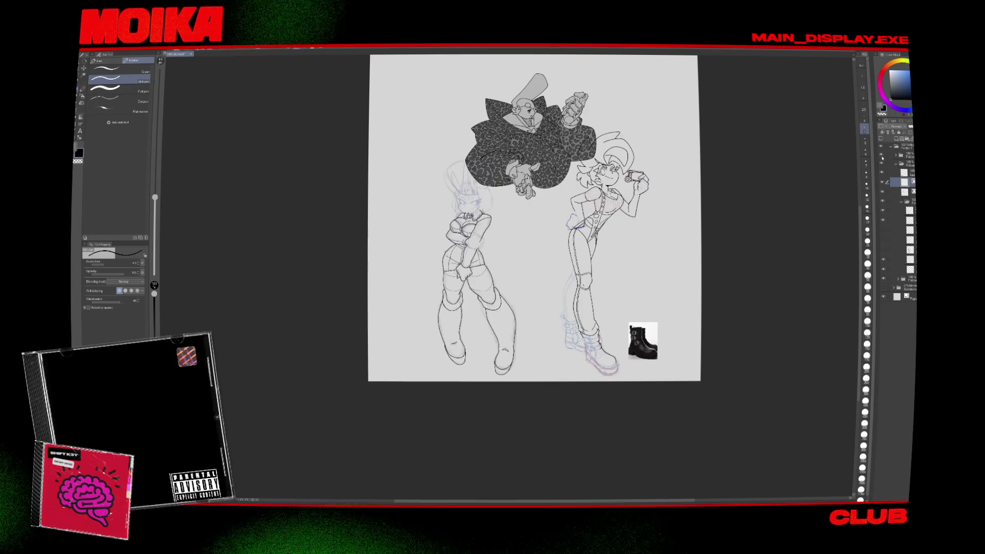
click(883, 153)
click(883, 173)
click(883, 173)
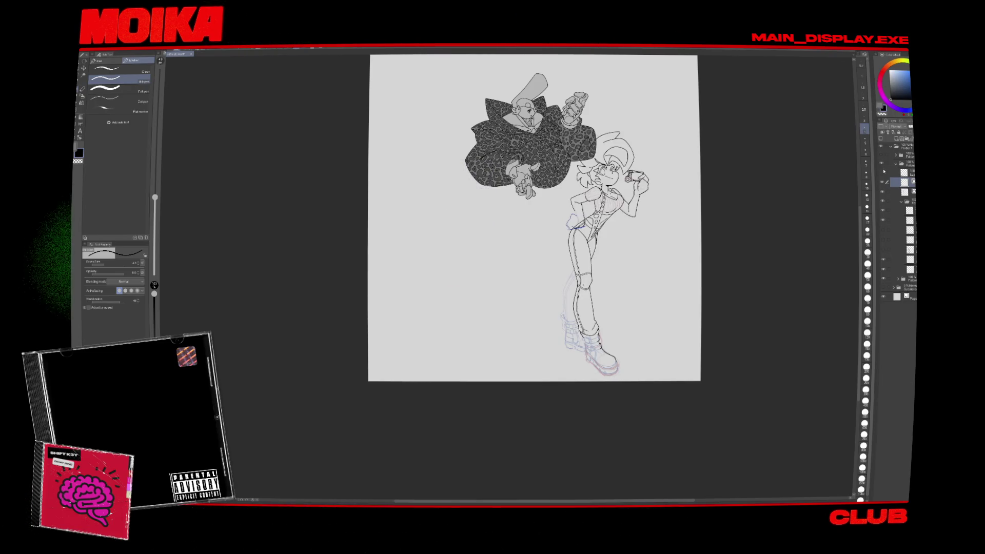
click(883, 181)
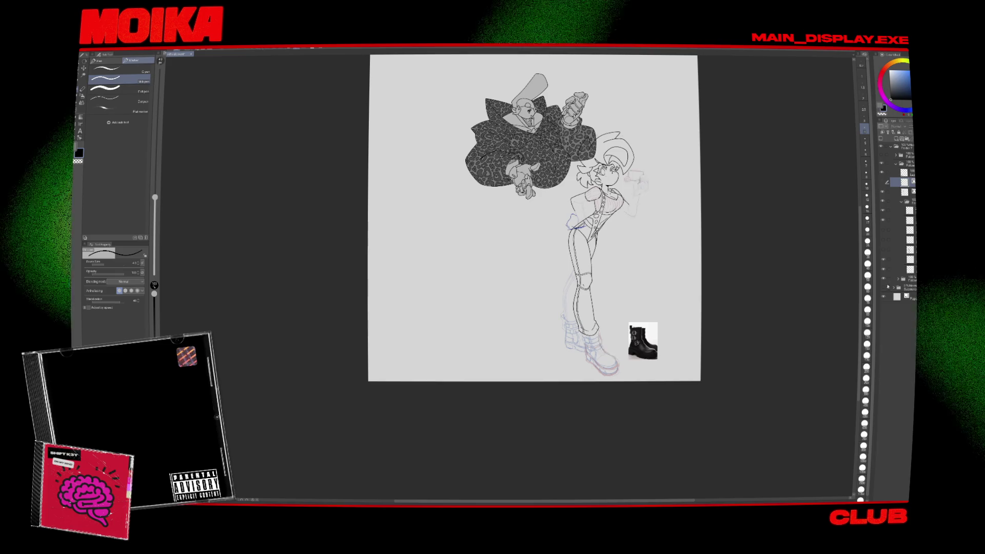
click(883, 153)
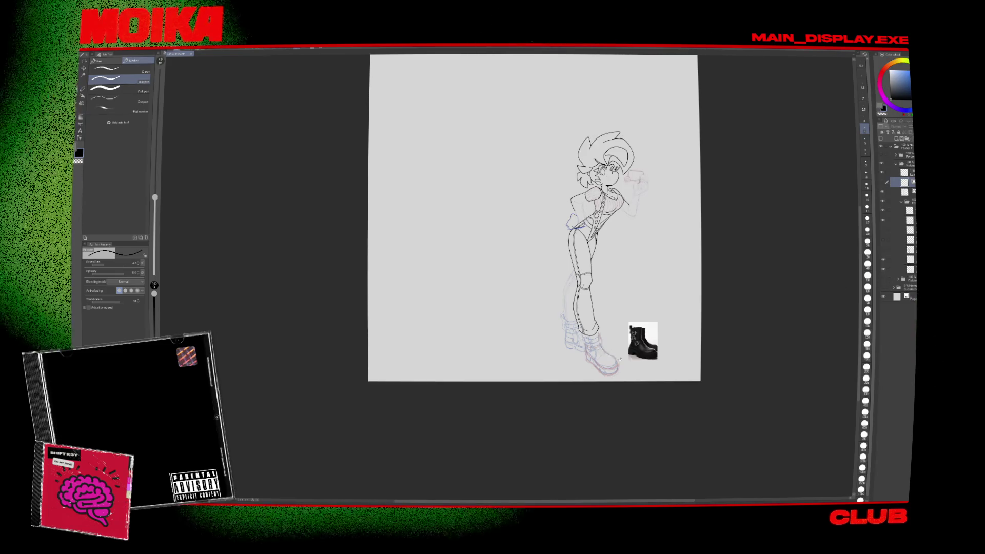
scroll(617, 351, up, 5)
Ink the front boot's cuff, toe and strap bands, mirroring and rotating the canvas.
key(p)
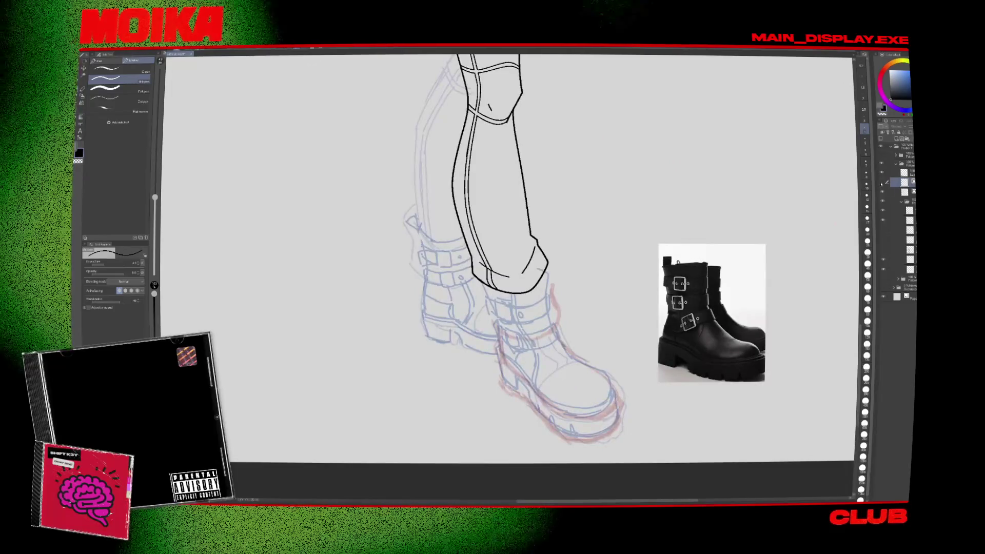
drag(479, 281, 492, 303)
drag(545, 277, 611, 391)
key(h)
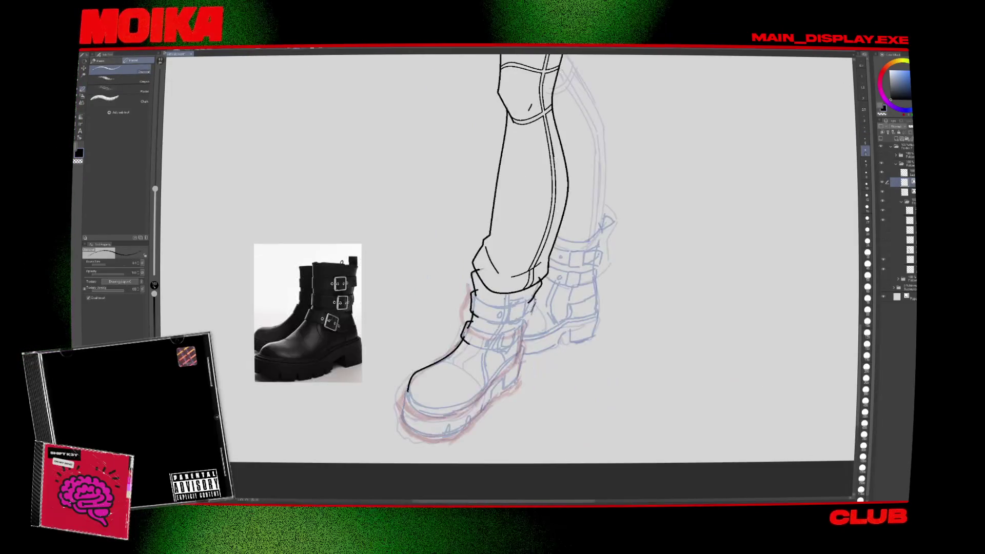
key(p)
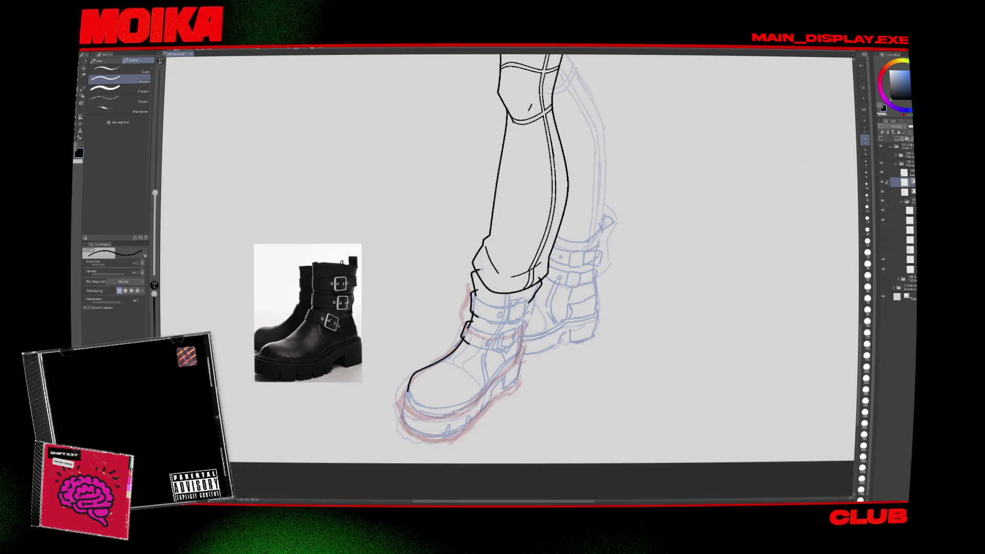
scroll(534, 321, up, 1)
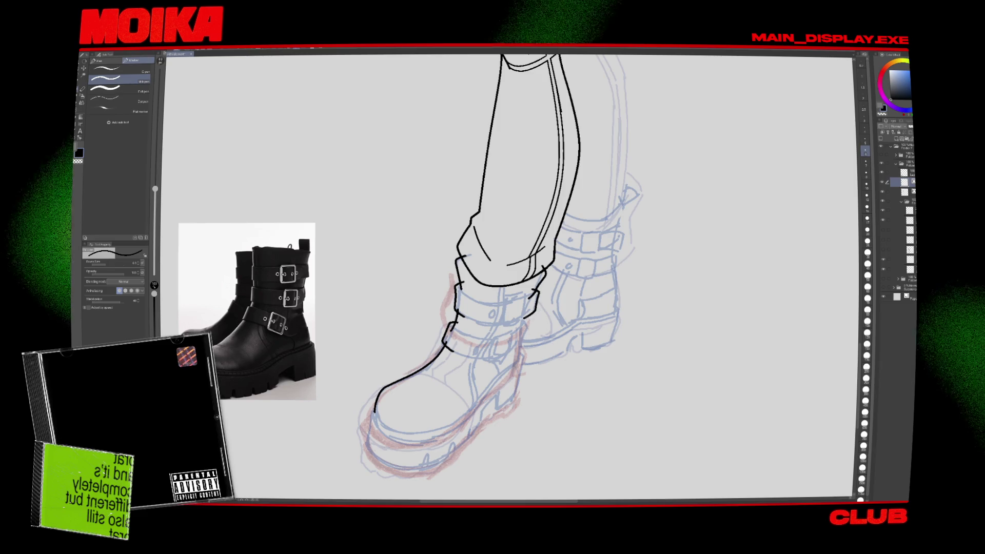
drag(523, 322, 513, 349)
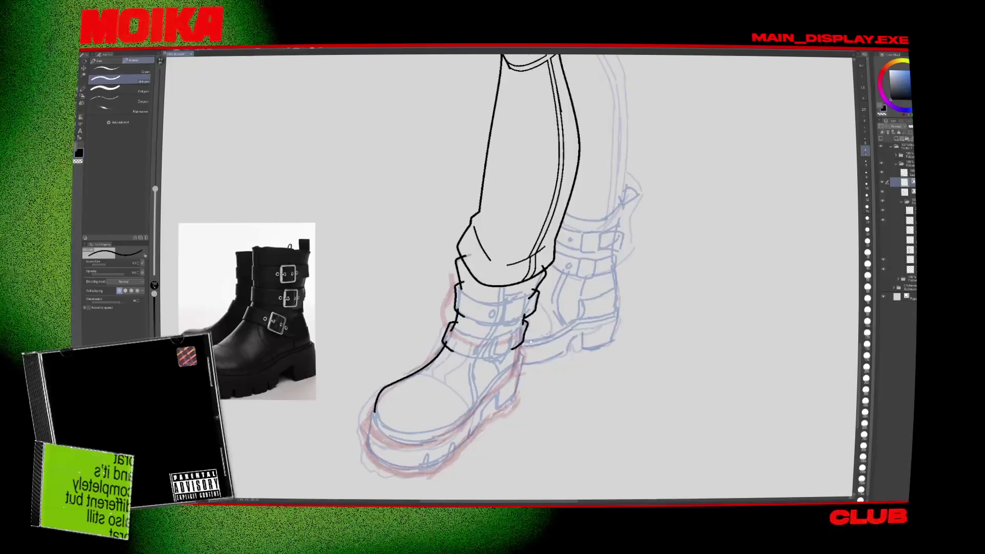
scroll(513, 276, down, 1)
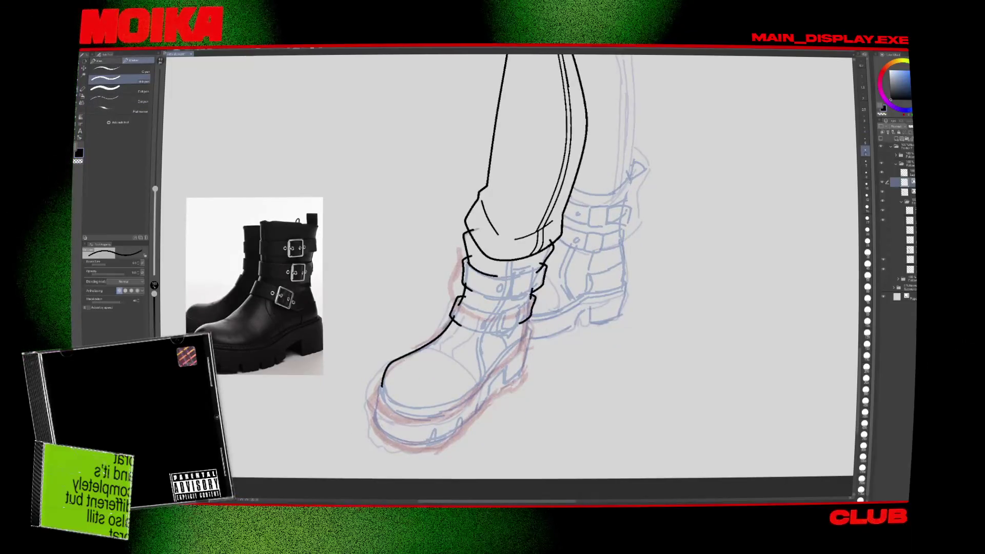
key(asciicircum)
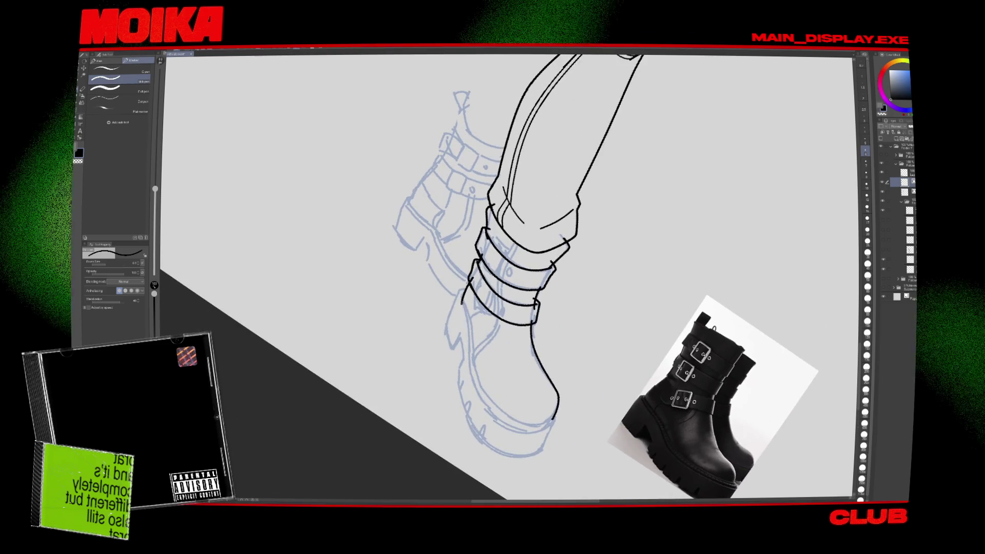
Ink the near boot's side, heel curve and toe front edge, rotating the canvas as needed.
drag(464, 302, 518, 430)
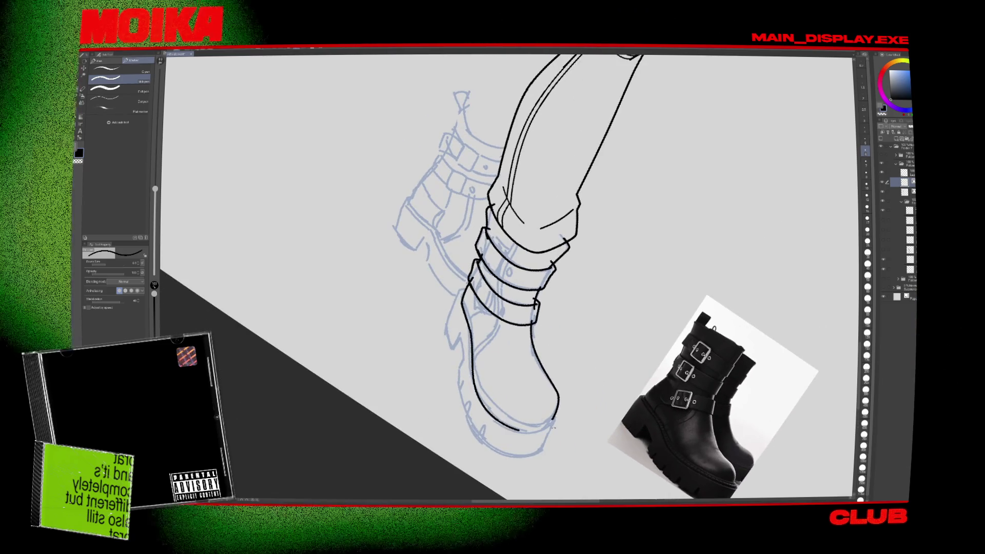
drag(377, 336, 386, 368)
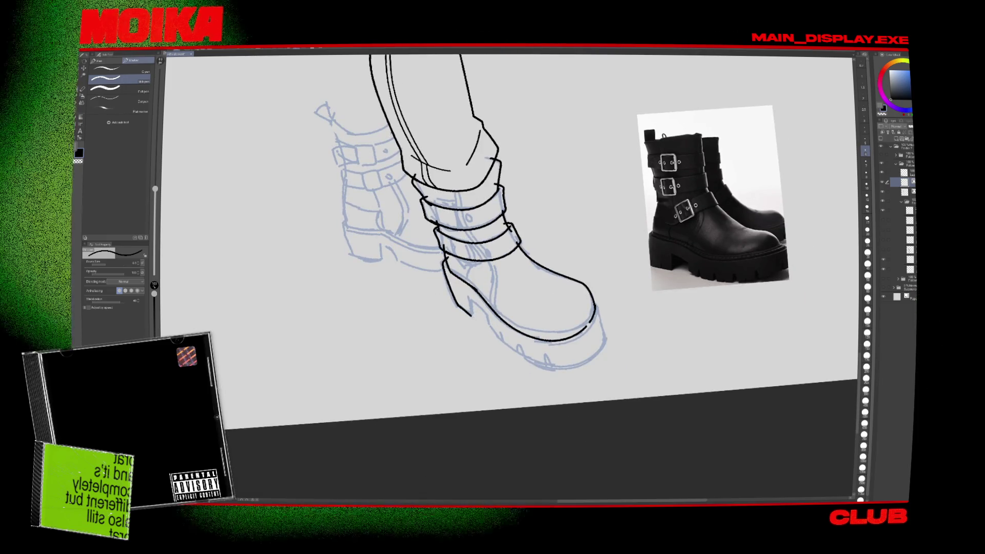
drag(457, 306, 487, 323)
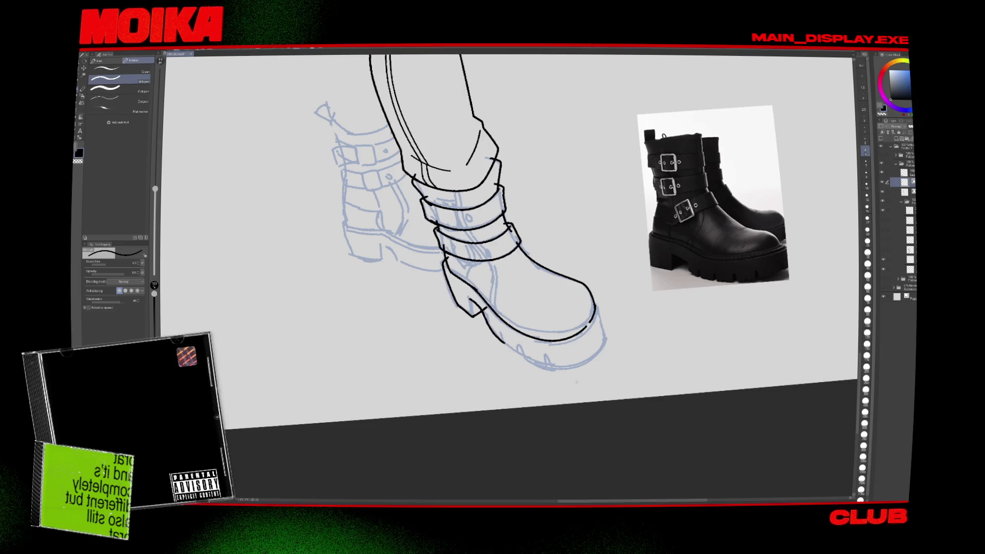
mouse_move(564, 154)
mouse_down()
mouse_move(641, 287)
mouse_move(590, 359)
mouse_up()
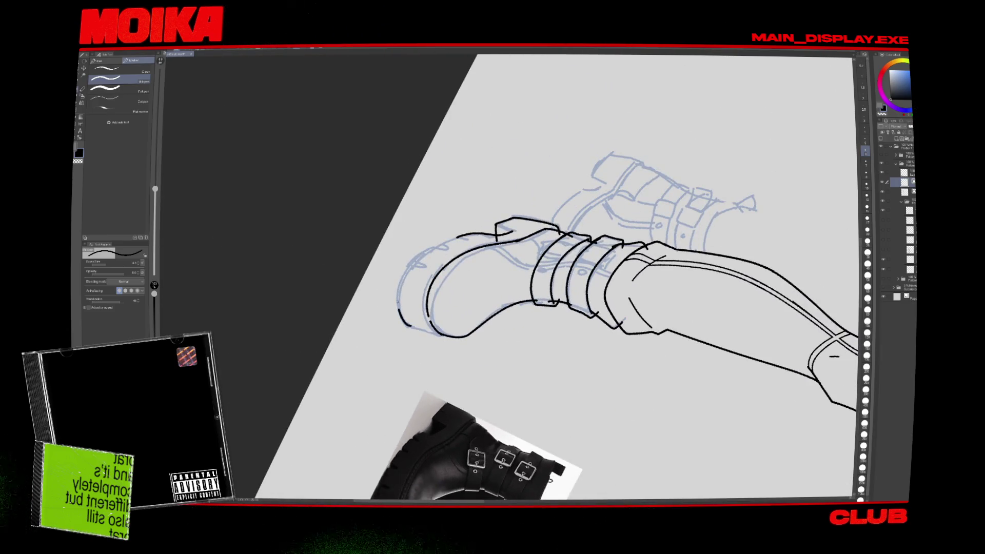
mouse_move(590, 230)
mouse_down()
mouse_move(564, 308)
mouse_move(513, 358)
mouse_up()
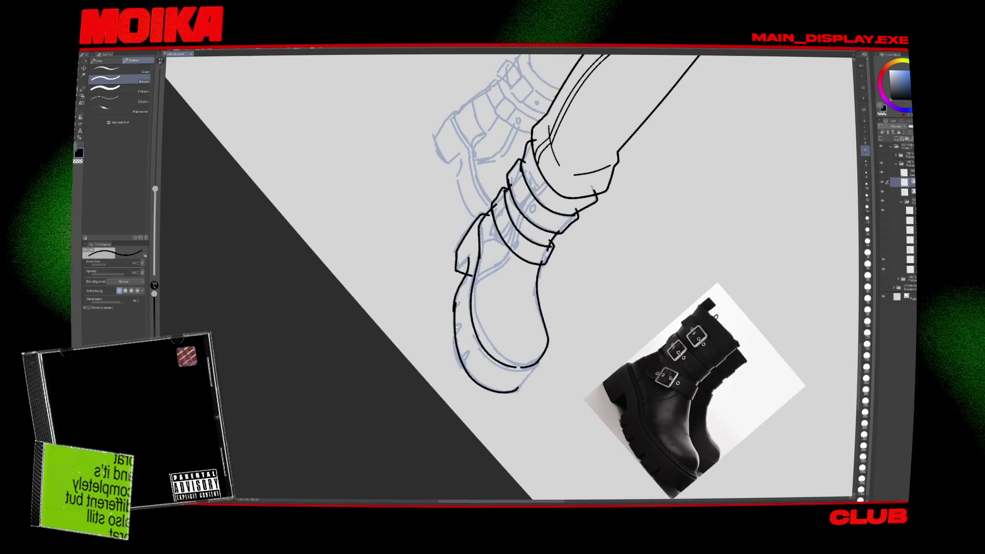
drag(455, 304, 517, 390)
key(minus)
key(minus)
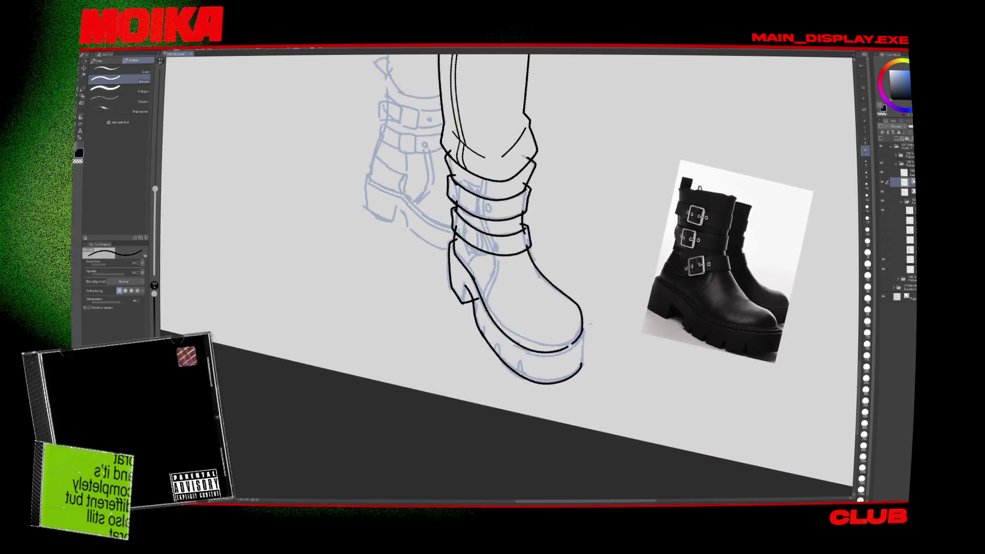
drag(584, 322, 585, 339)
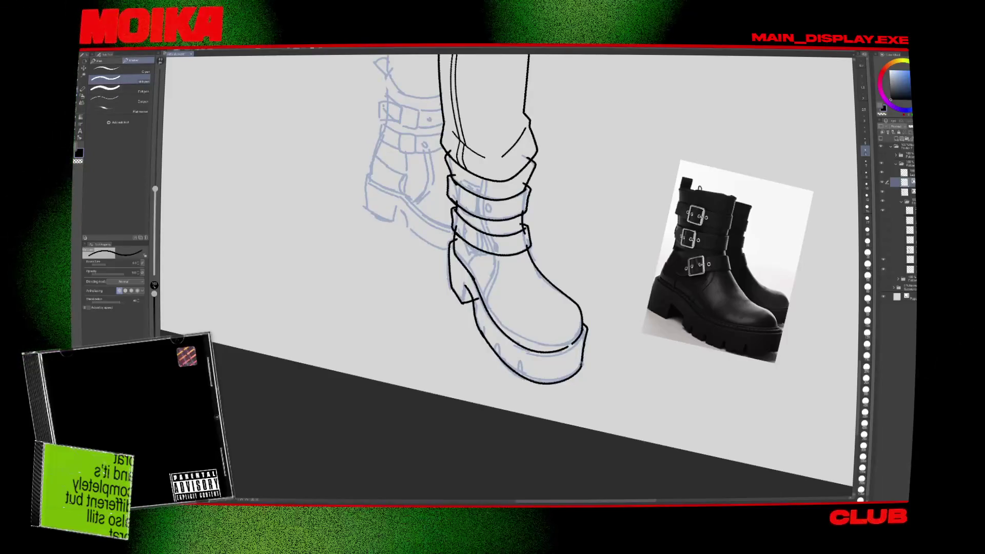
Add tread notches along the platform sole and erase the extra middle ones.
drag(513, 257, 539, 285)
key(e)
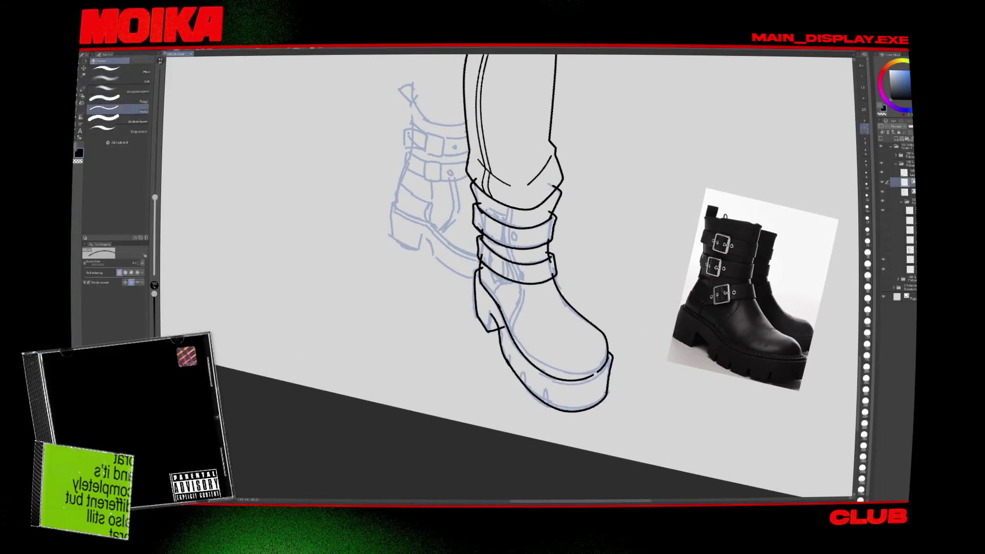
key(p)
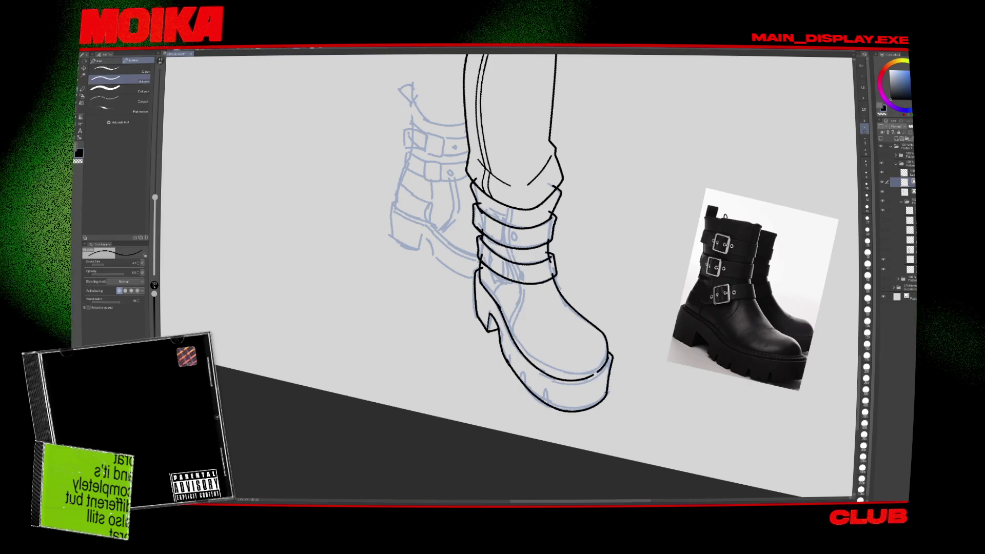
drag(522, 375, 526, 393)
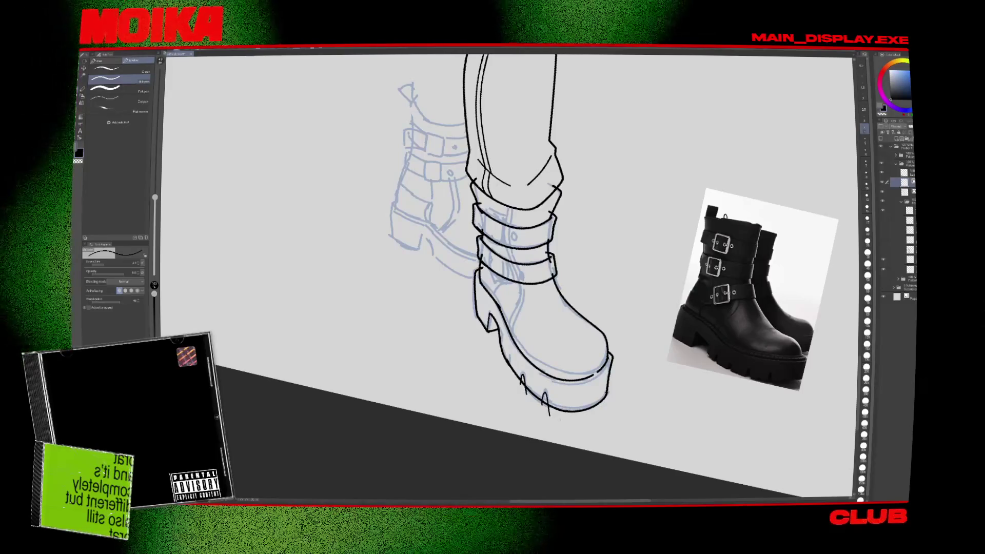
drag(553, 405, 558, 417)
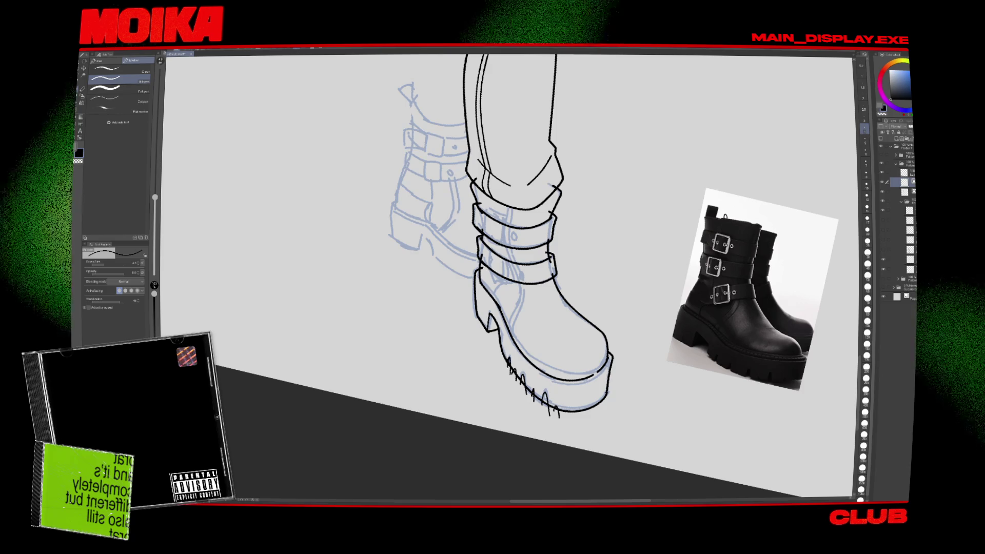
key(e)
drag(531, 386, 558, 415)
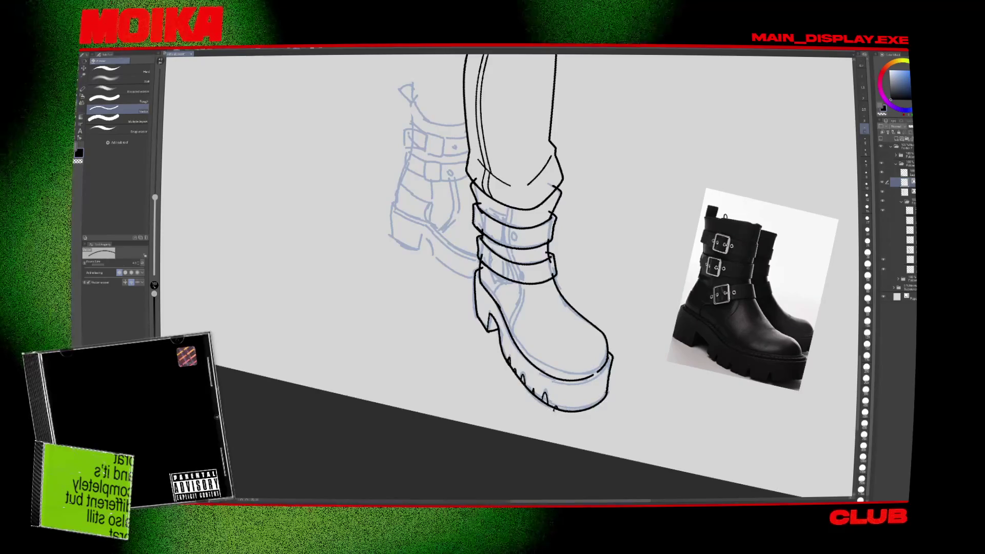
drag(596, 416, 410, 359)
key(p)
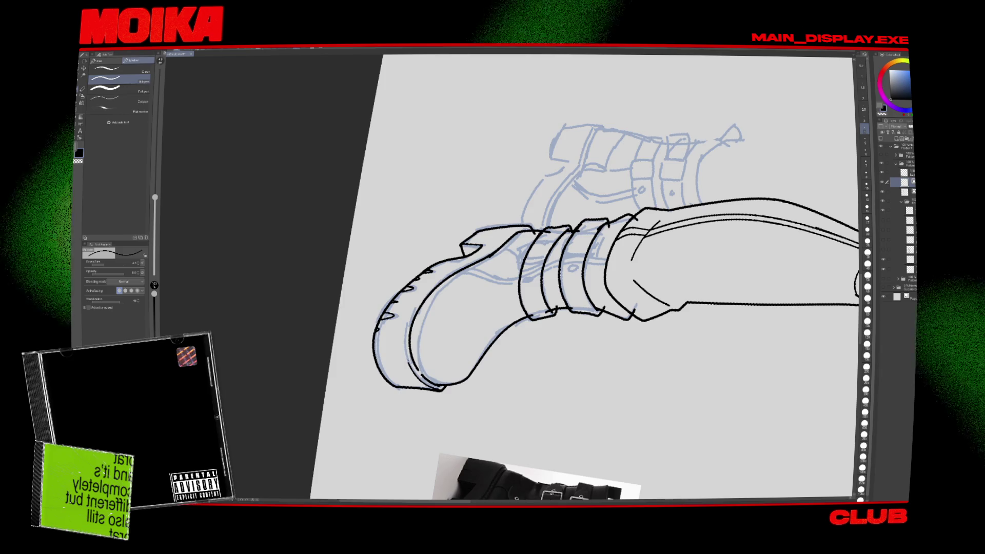
key(minus)
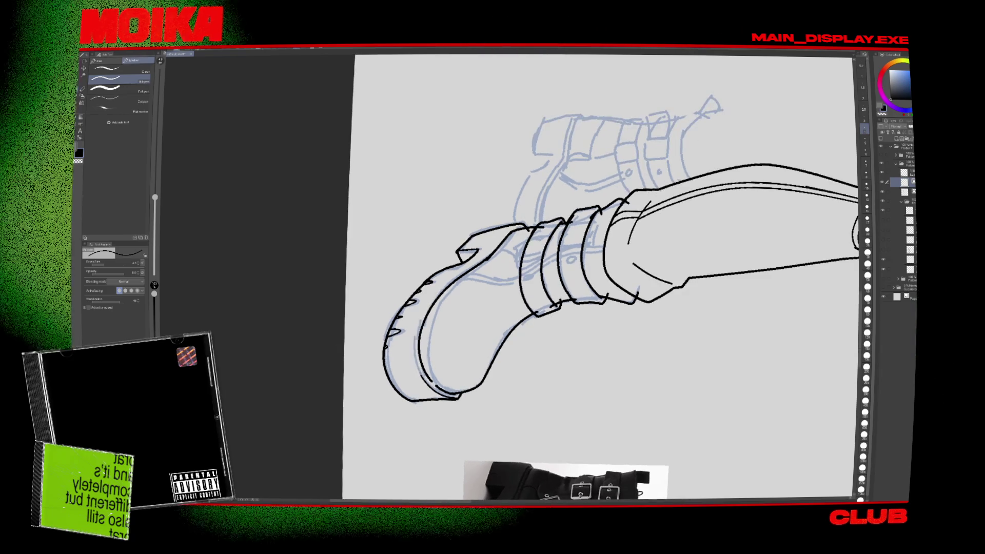
key(minus)
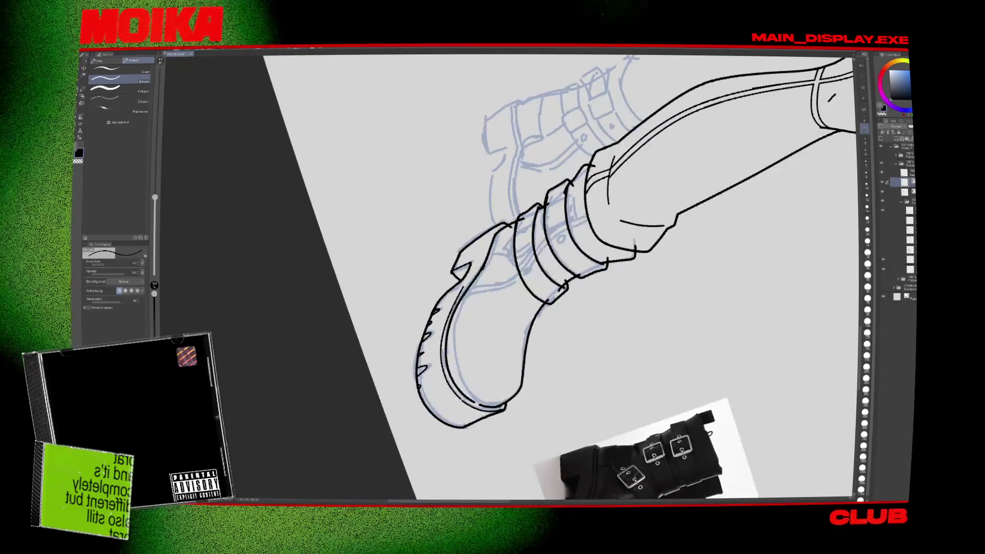
key(e)
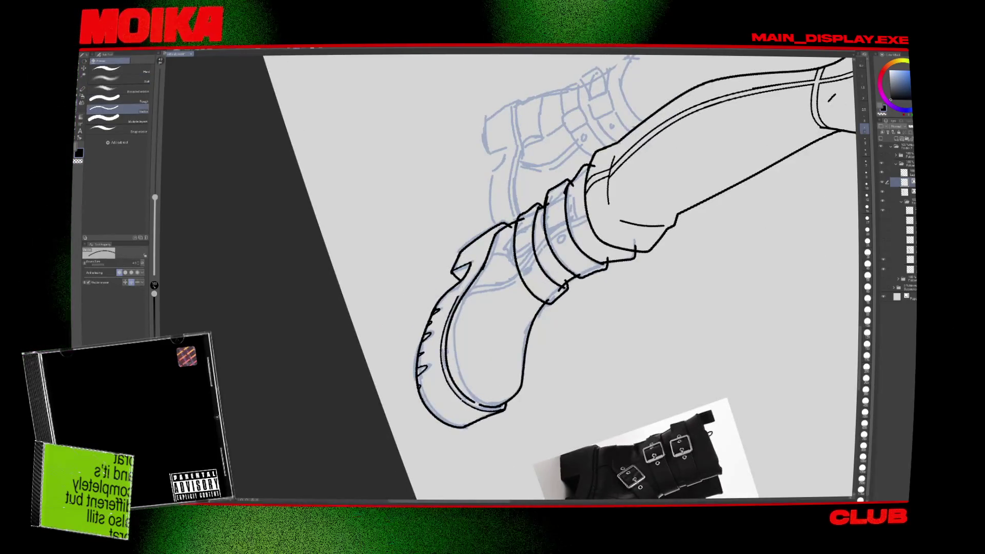
key(p)
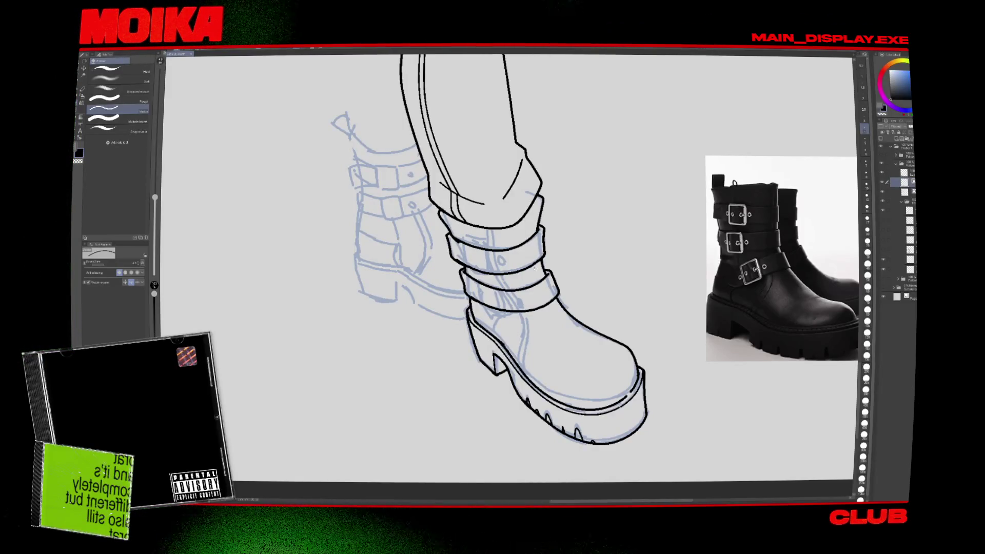
Zoom in and try a small crease mark on the boot toe, then undo it.
scroll(508, 267, down, 3)
scroll(507, 267, up, 3)
key(p)
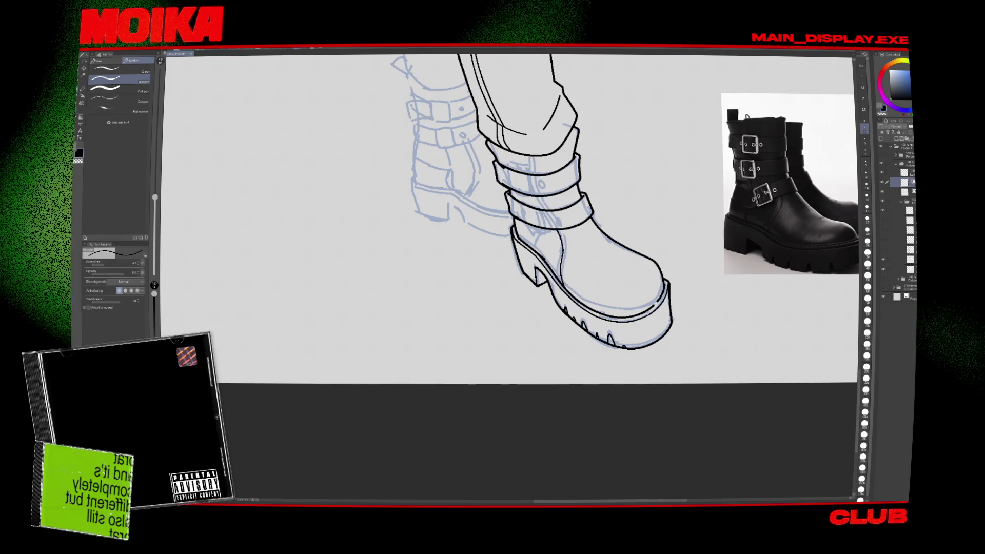
scroll(528, 216, up, 2)
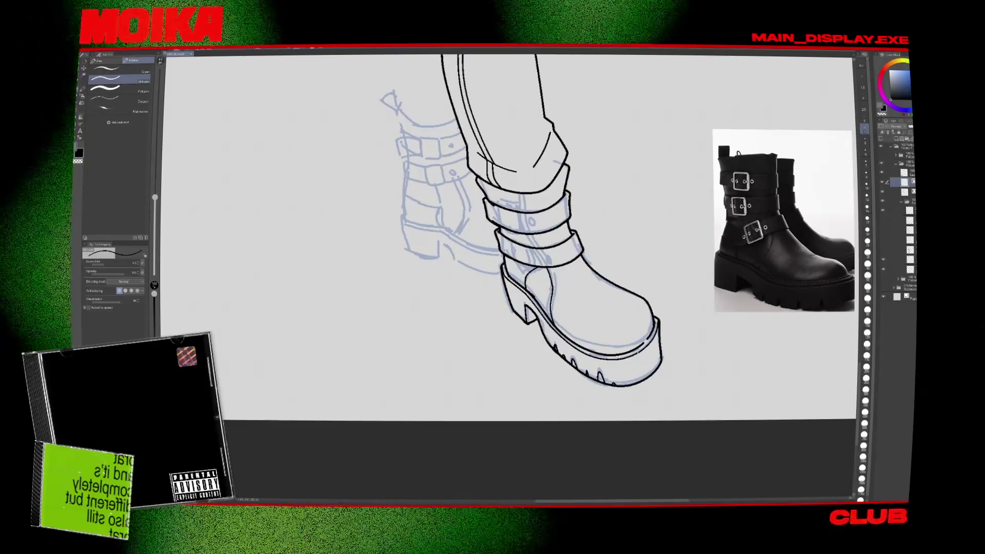
scroll(528, 234, up, 2)
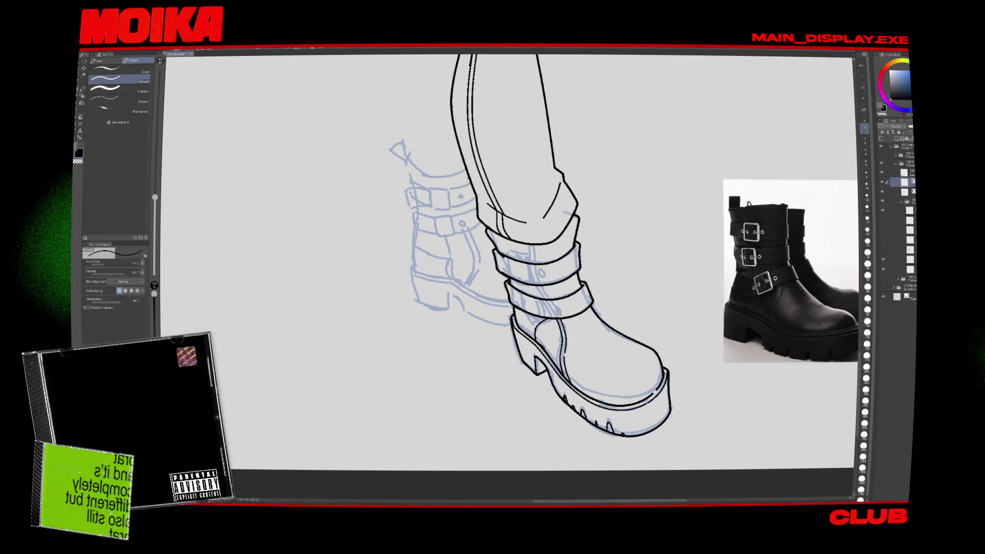
scroll(610, 412, up, 1)
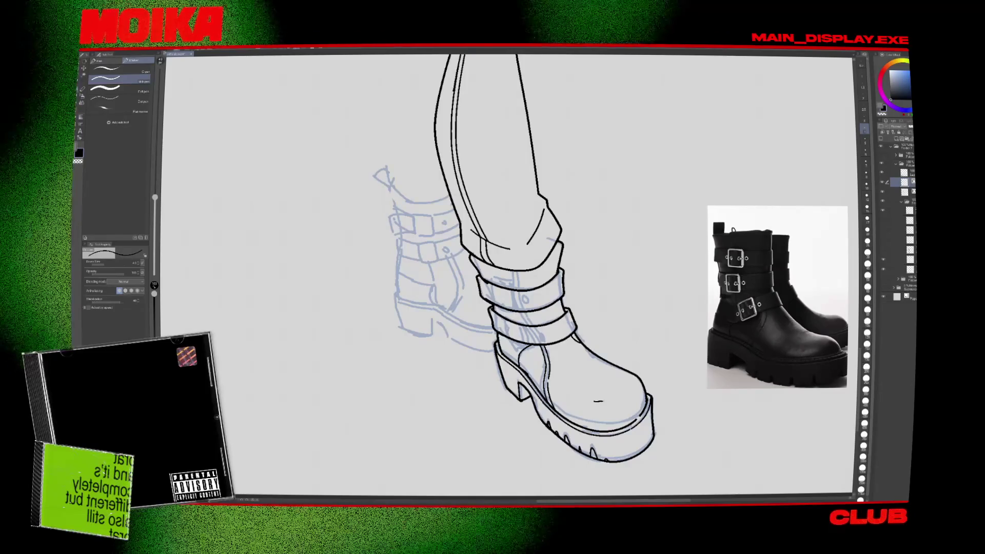
drag(594, 401, 604, 402)
key(ctrl+z)
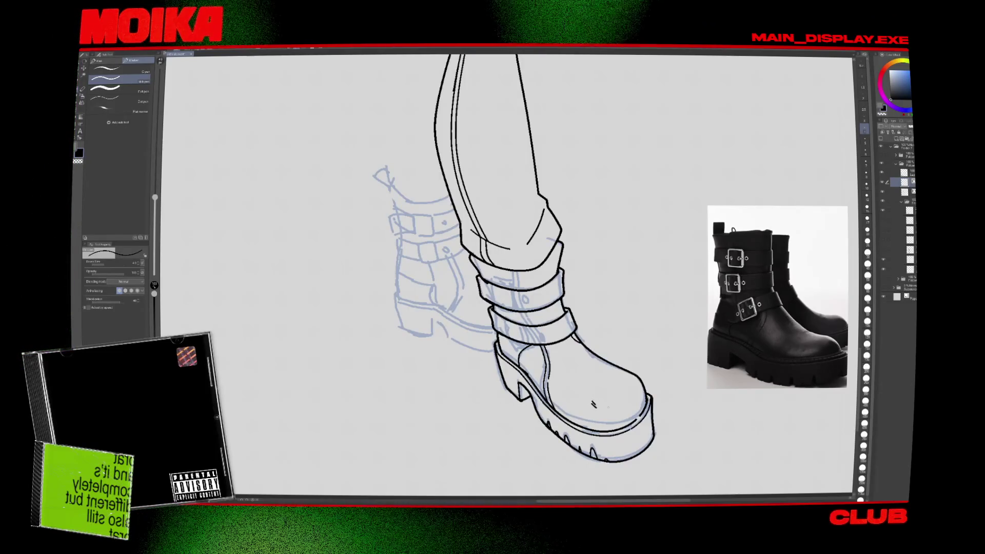
Centre the boot straps and ink a buckle edge inside the upper strap.
scroll(594, 404, down, 5)
scroll(585, 324, up, 6)
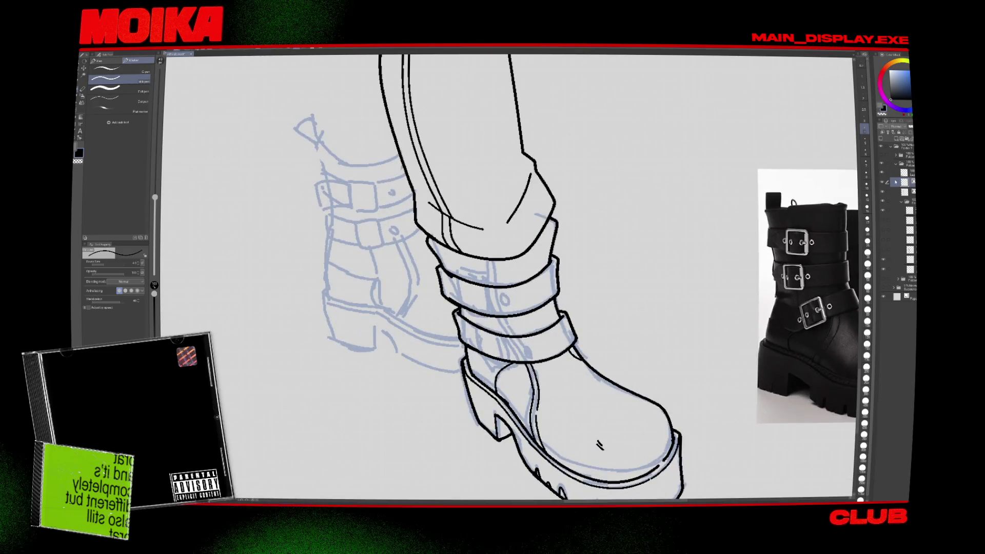
drag(712, 211, 676, 216)
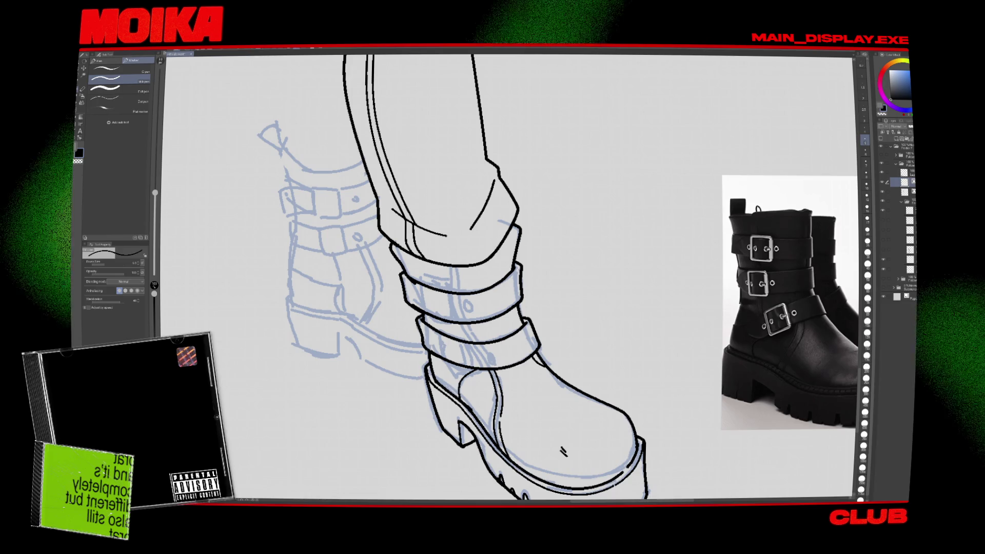
drag(421, 285, 427, 313)
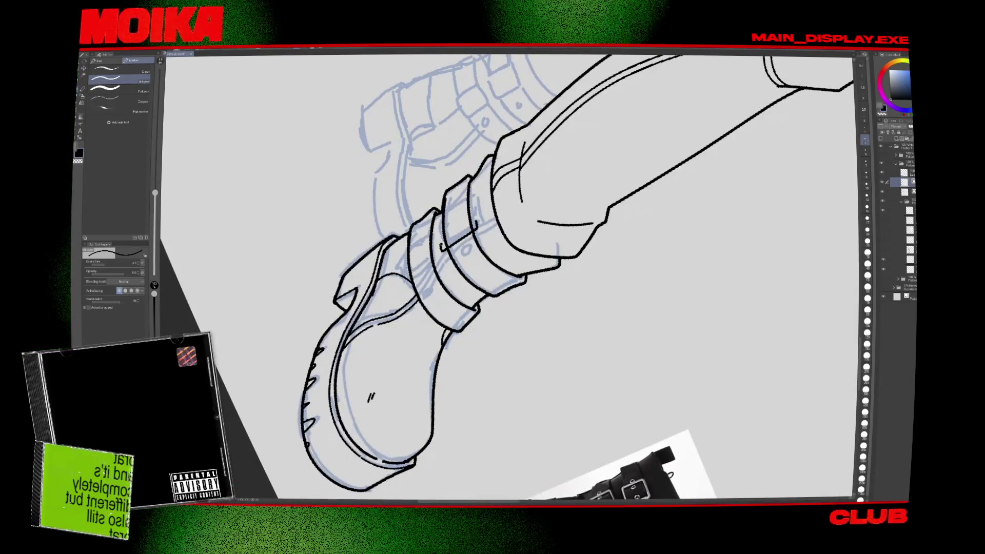
Ink the buckle prong across the upper strap and reset the canvas rotation.
drag(442, 249, 476, 227)
key(e)
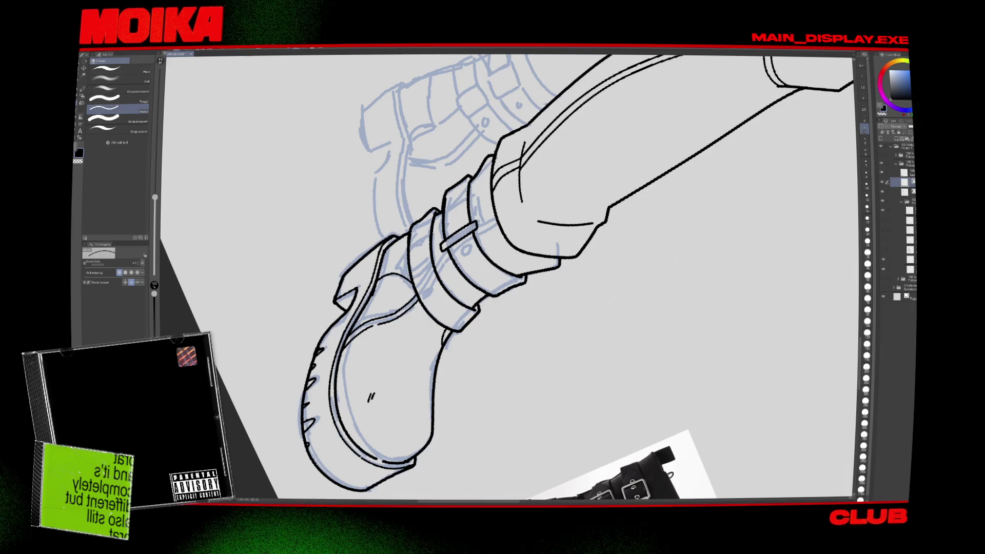
key(ctrl+0)
key(p)
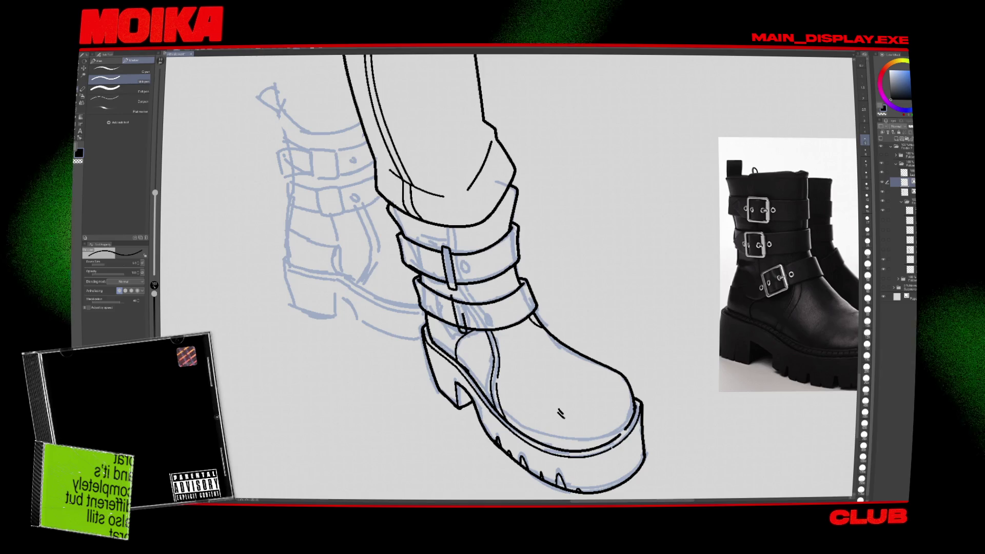
key(e)
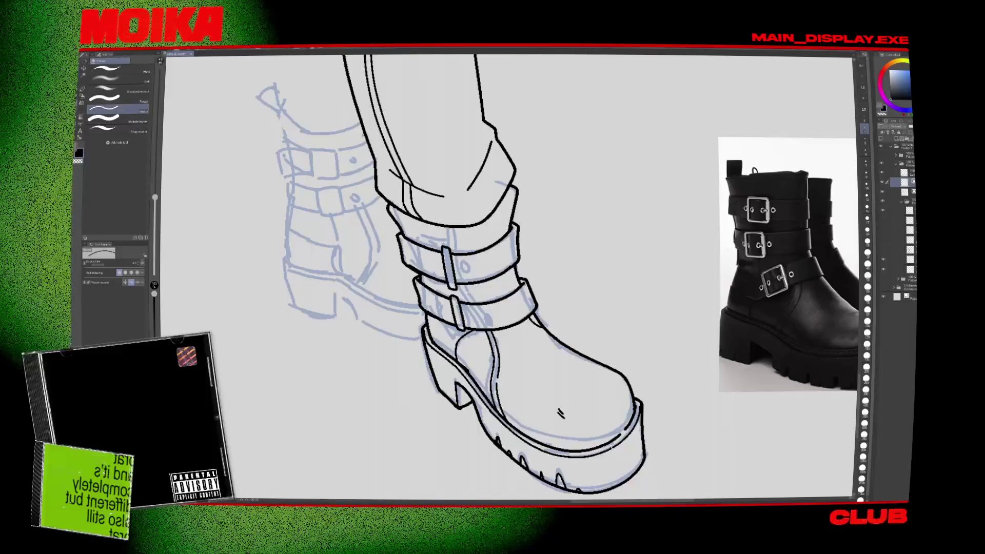
key(p)
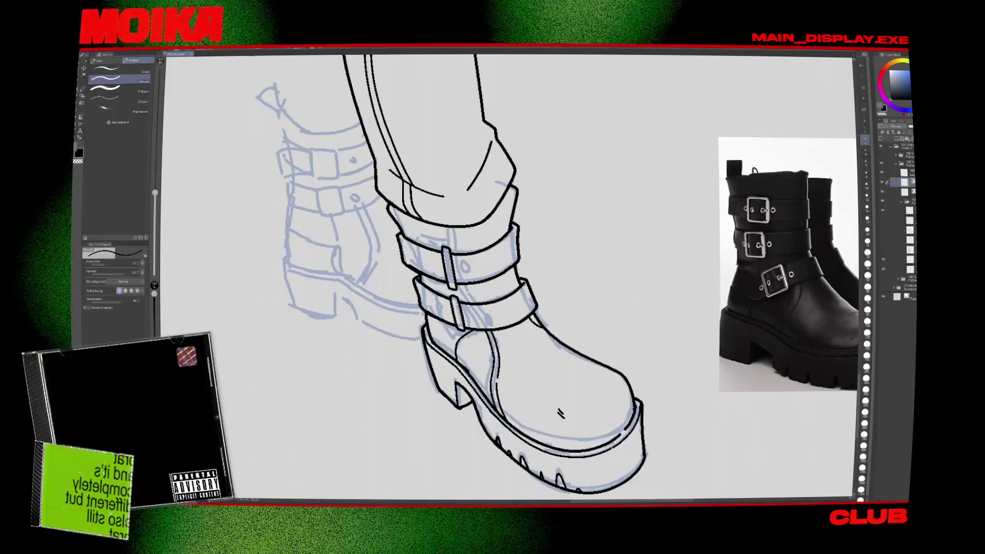
Draw rivet circles with centre dots on the lower and upper straps.
drag(478, 312, 475, 319)
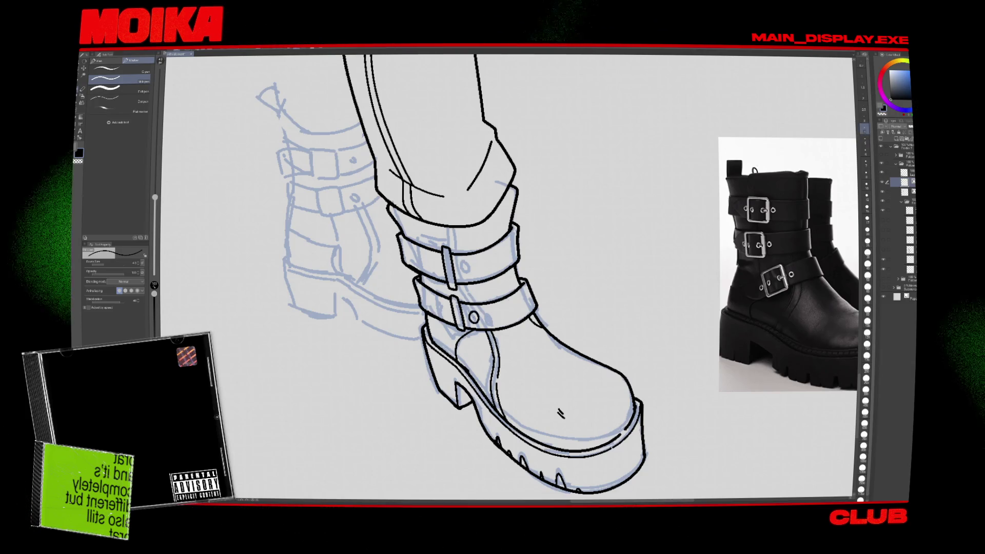
click(473, 318)
drag(466, 263, 464, 264)
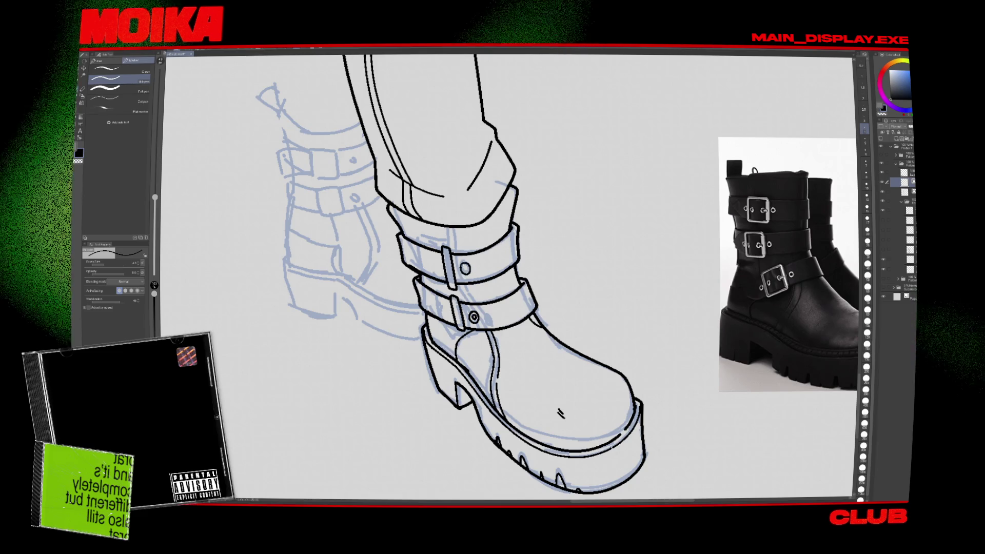
scroll(508, 277, up, 1)
click(466, 279)
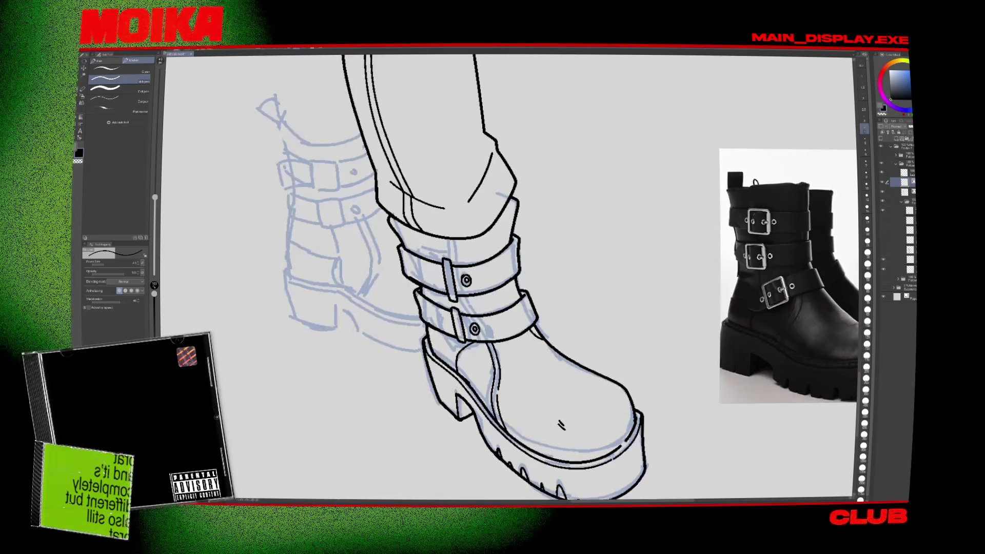
key(bracketleft)
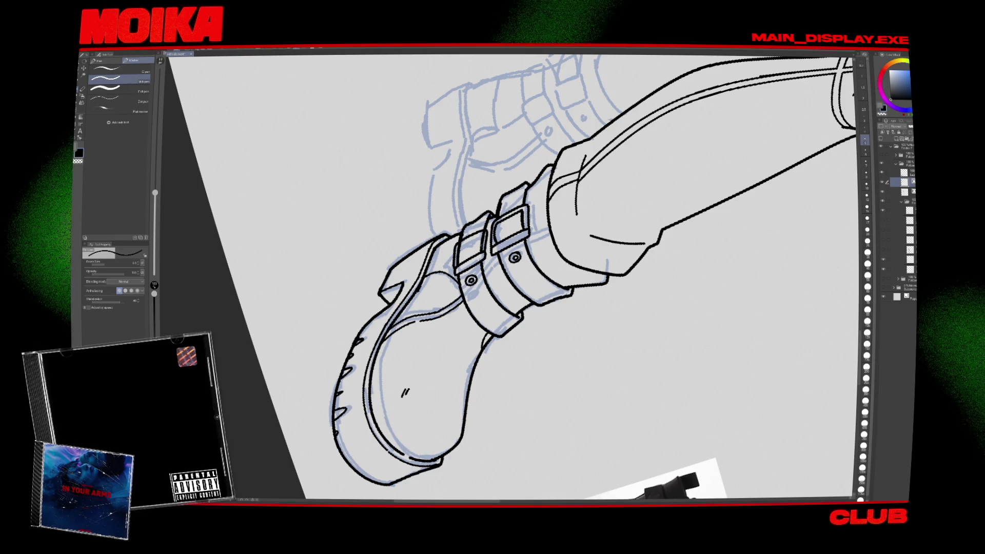
Refine the lower strap's buckle with brush size 4.0, then zoom out to the whole page.
key(e)
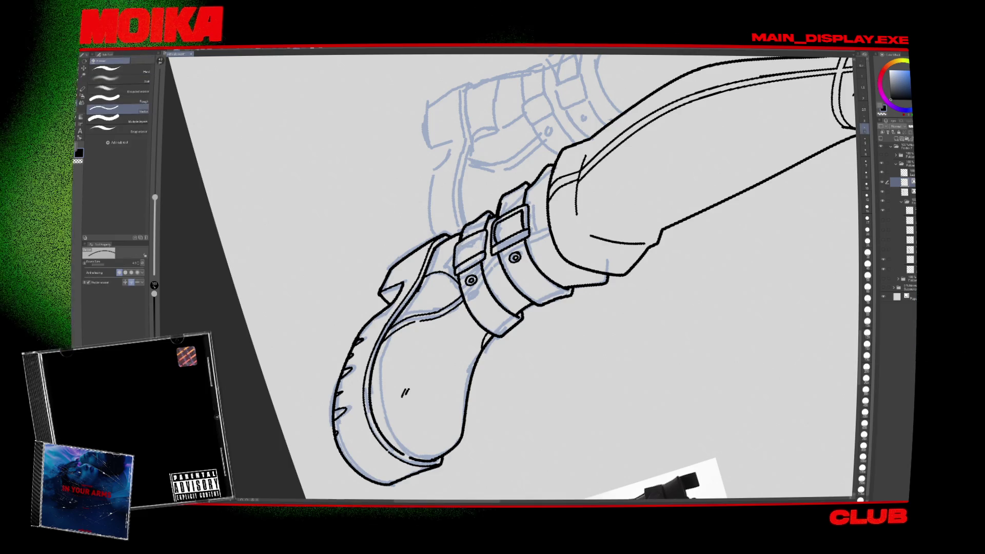
key(p)
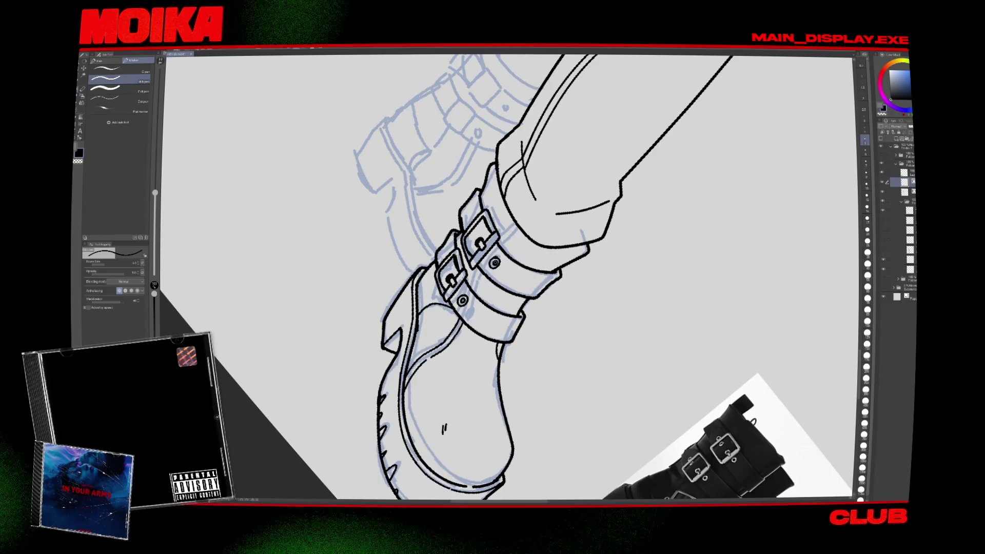
key(ctrl+minus)
key(ctrl+minus)
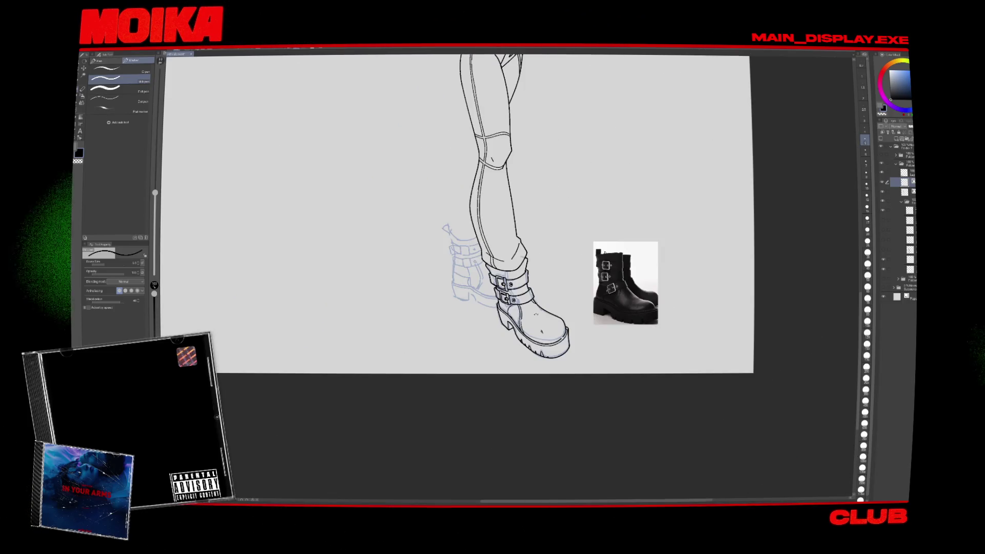
key(ctrl+plus)
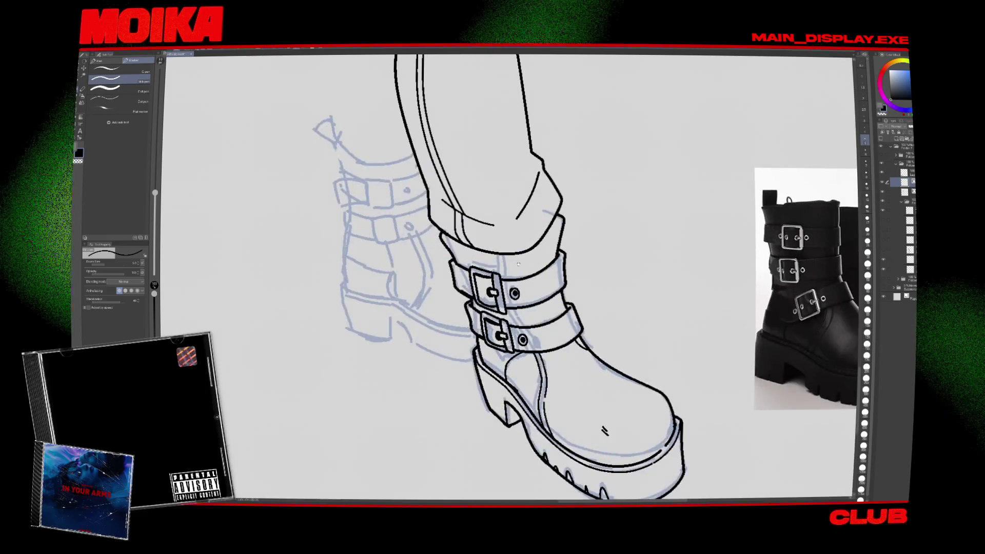
key(bracketleft)
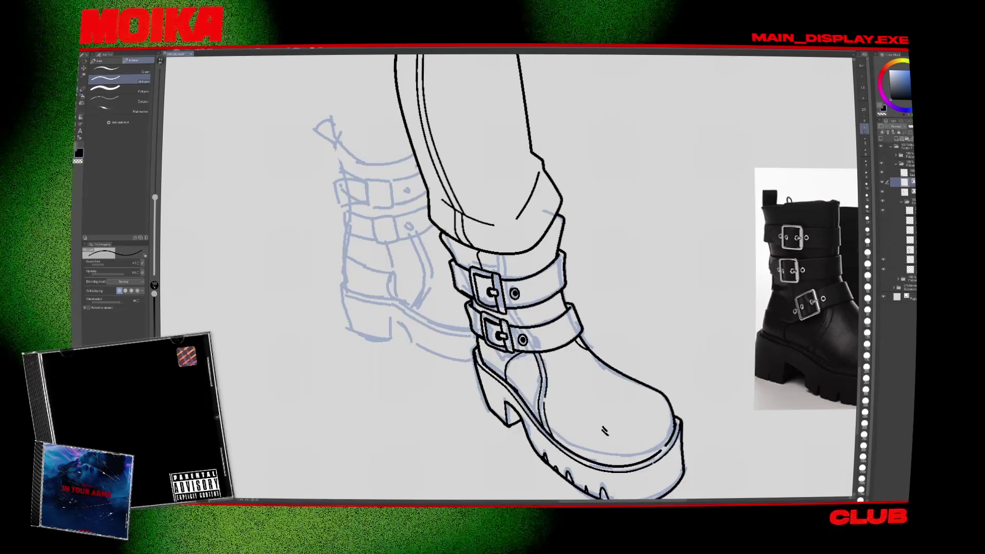
key(ctrl+minus)
key(ctrl+minus)
key(ctrl+minus)
scroll(583, 376, up, 1)
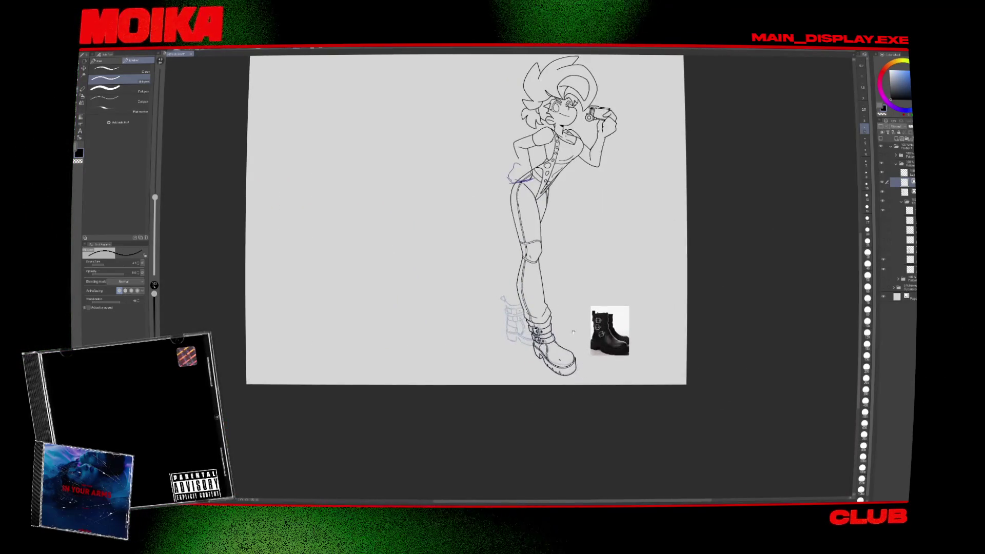
Extend the front leg's contour downward and the back leg's contour toward the boot.
key(e)
scroll(573, 332, up, 2)
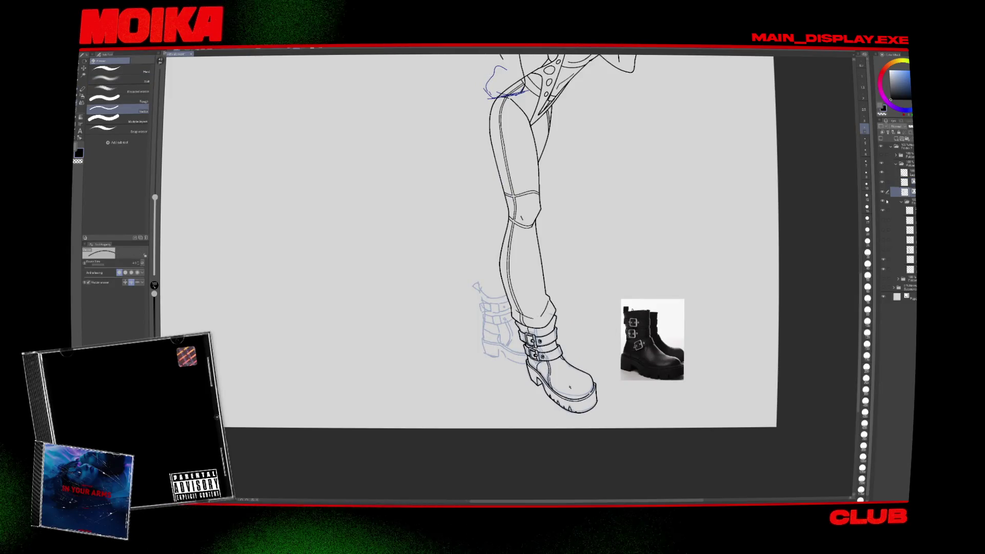
scroll(583, 303, down, 4)
scroll(560, 296, up, 4)
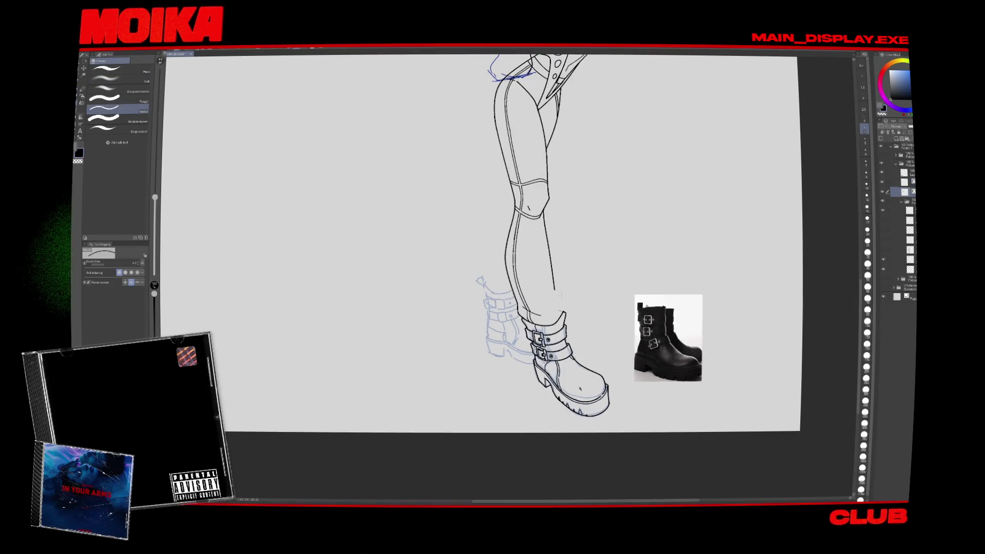
scroll(552, 295, up, 3)
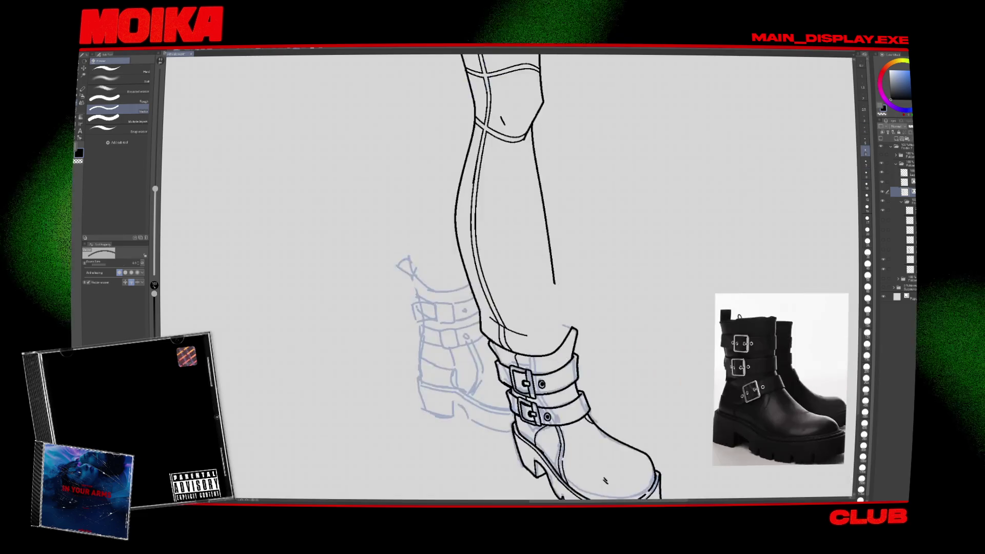
key(p)
drag(553, 280, 561, 296)
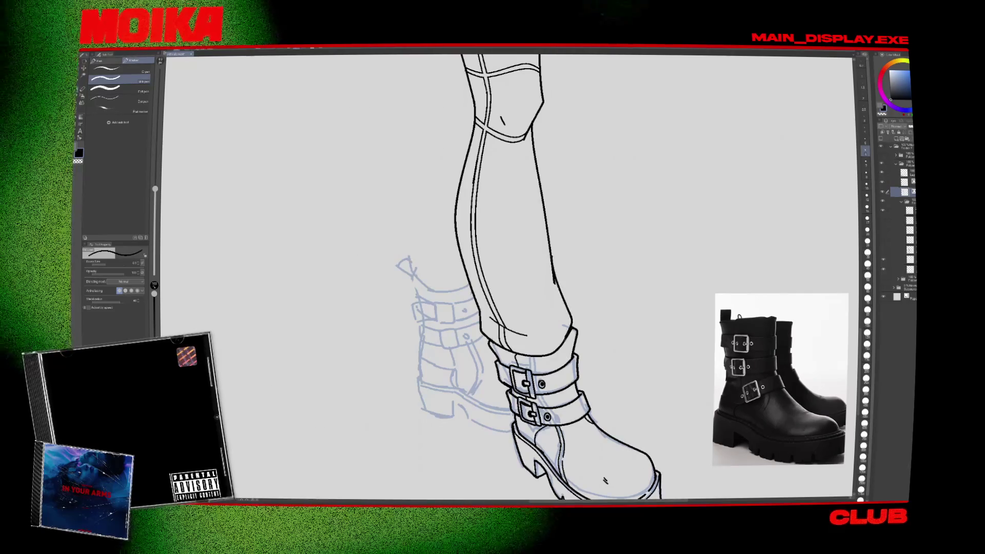
key(h)
drag(465, 284, 447, 318)
Rotate the canvas to the leg's angle and ink the curve along the back leg.
key(e)
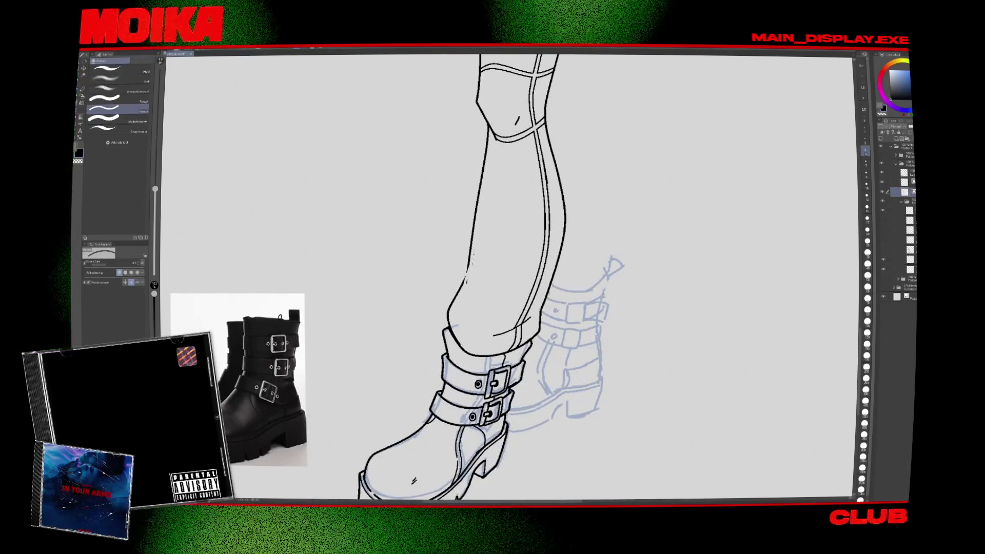
scroll(502, 249, down, 5)
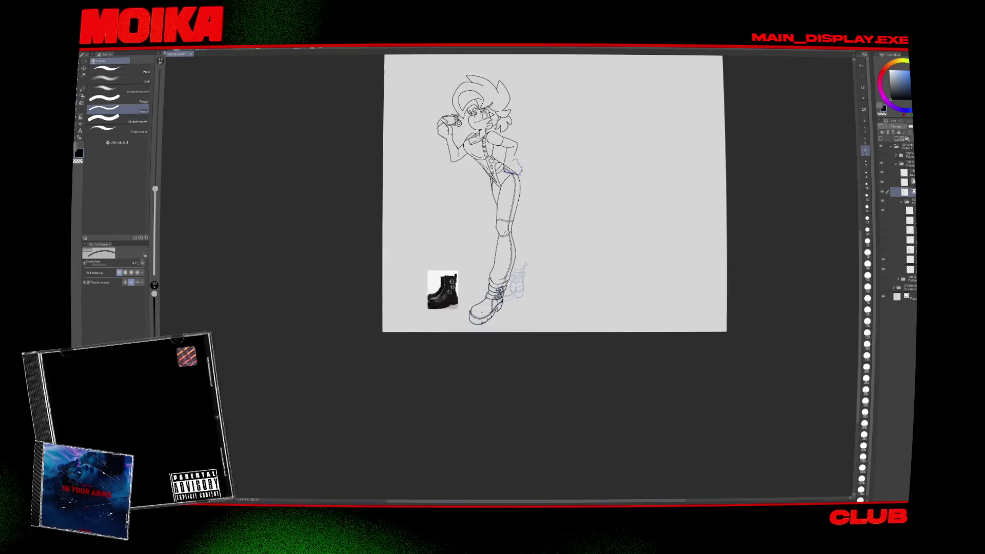
scroll(500, 295, up, 3)
key(h)
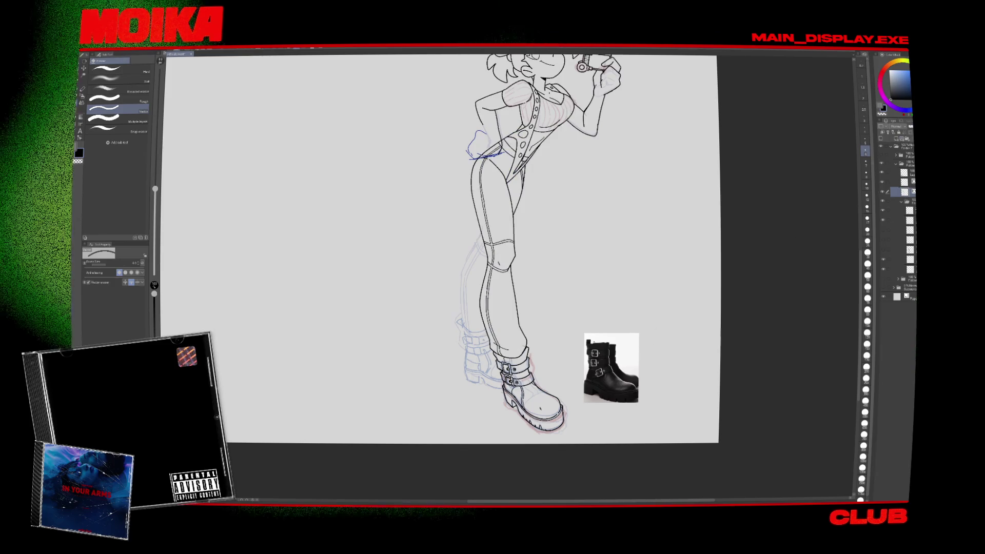
key(asciicircum)
key(asciicircum)
scroll(654, 340, up, 3)
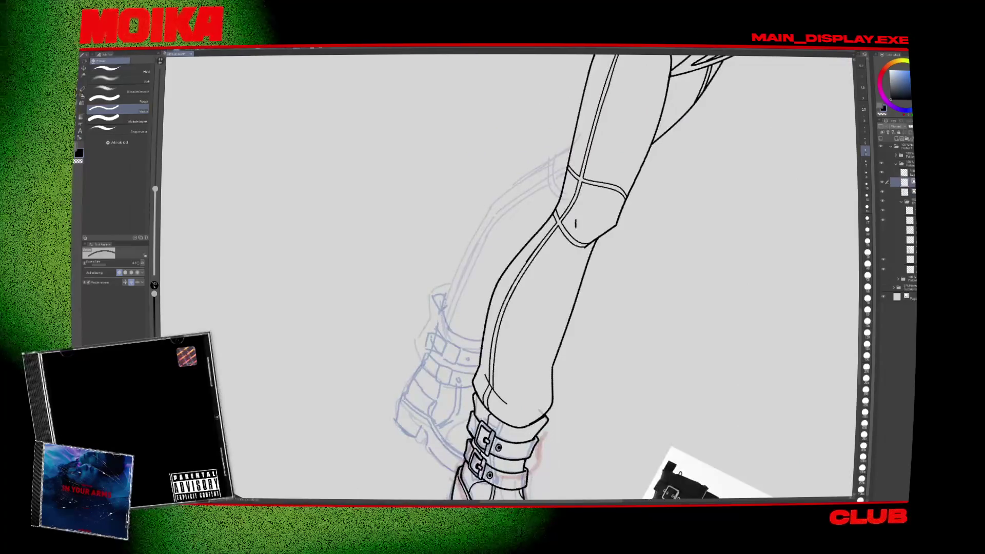
key(p)
drag(565, 152, 441, 316)
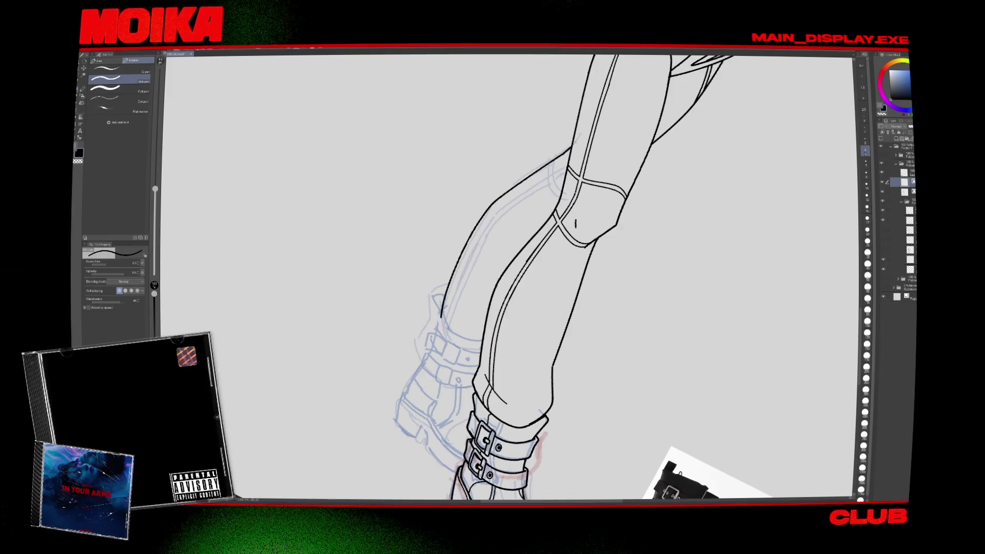
Redraw the ankle stroke as a longer curve and erase the leftover hook.
key(e)
key(ctrl+0)
key(minus)
key(minus)
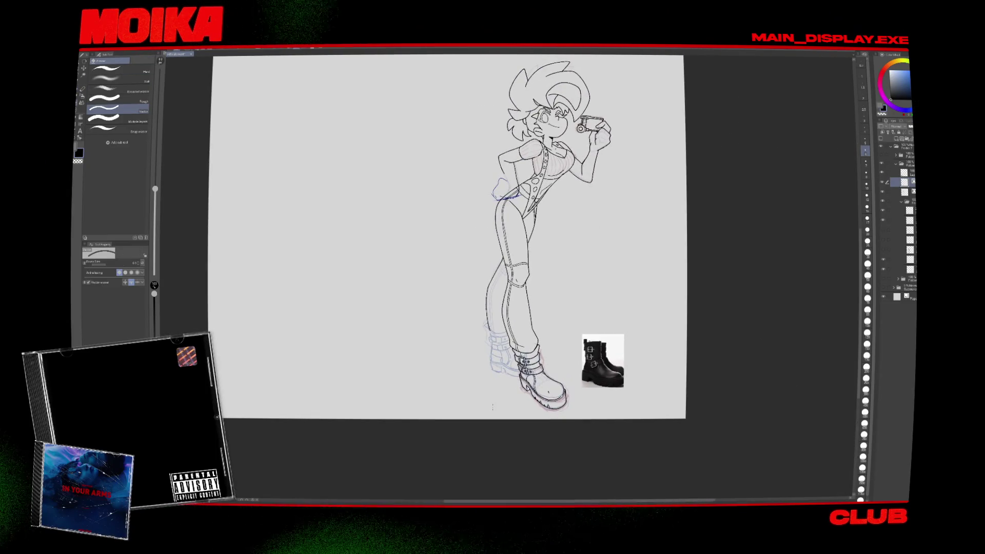
scroll(489, 337, up, 4)
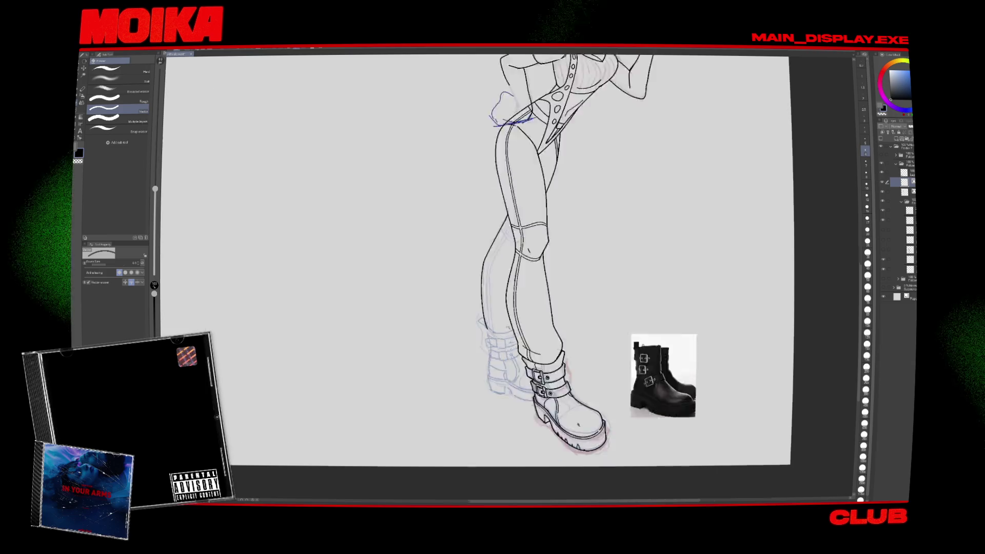
key(p)
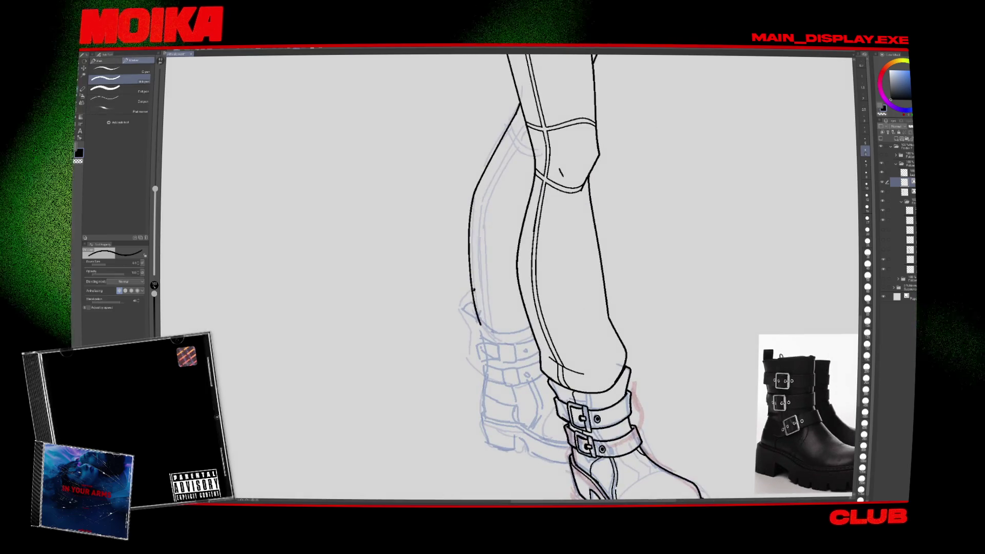
mouse_move(476, 290)
mouse_down()
mouse_move(486, 328)
mouse_move(531, 328)
mouse_up()
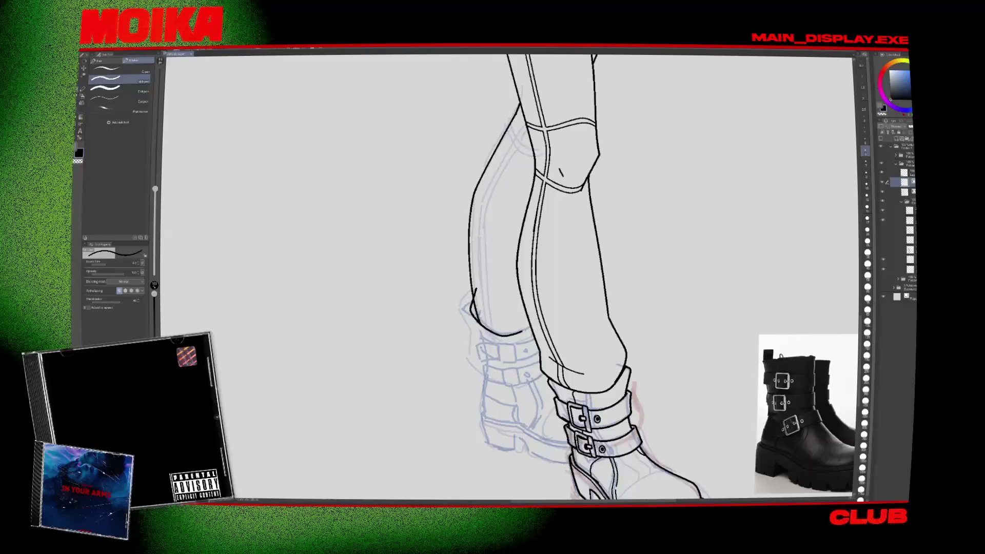
key(e)
drag(476, 302, 480, 322)
Undo the short ankle stroke and redraw the line at the back ankle cuff.
key(p)
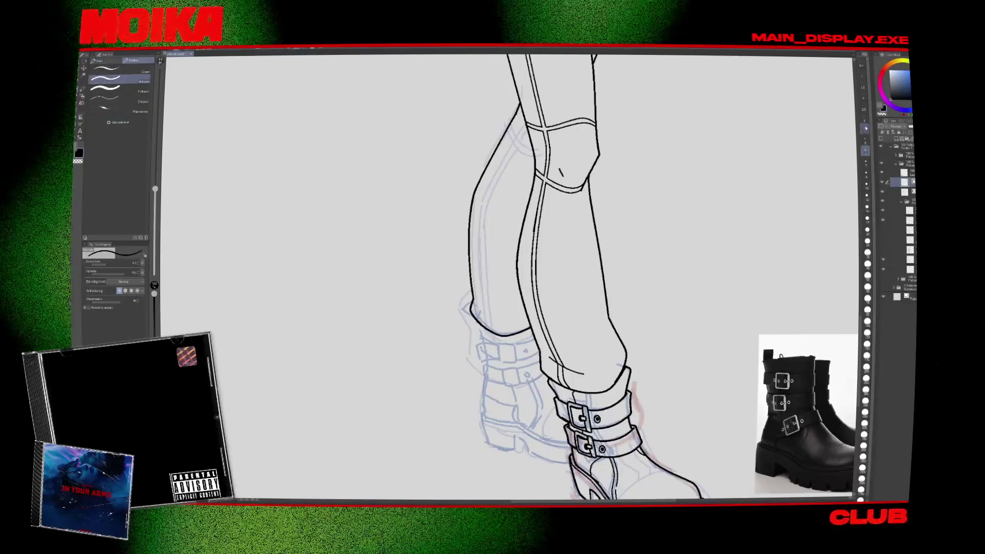
key(ctrl+z)
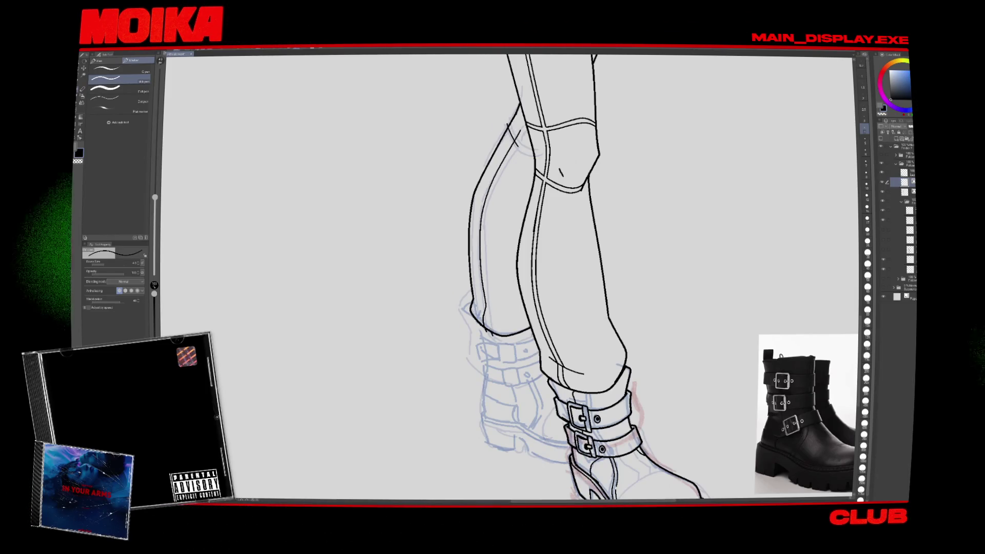
drag(486, 304, 496, 319)
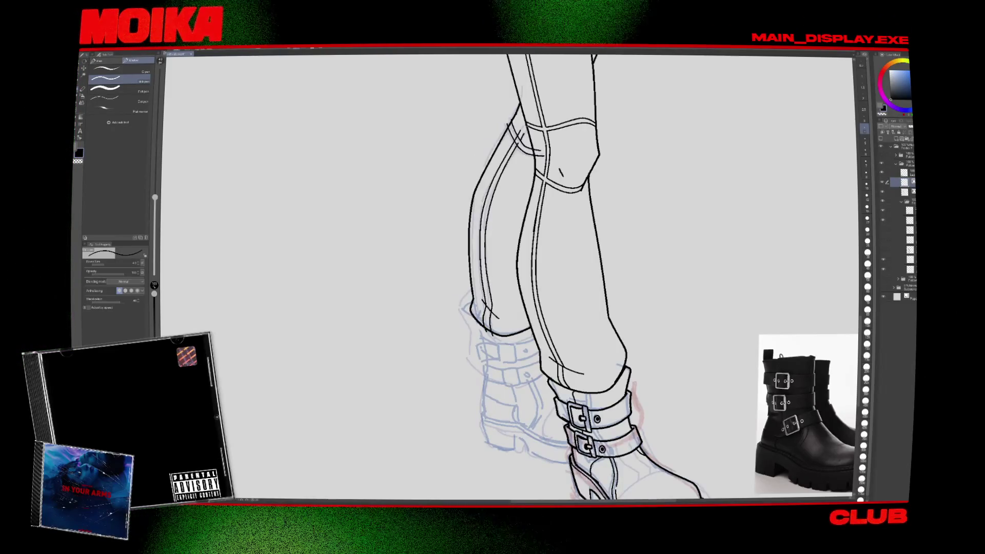
key(e)
key(p)
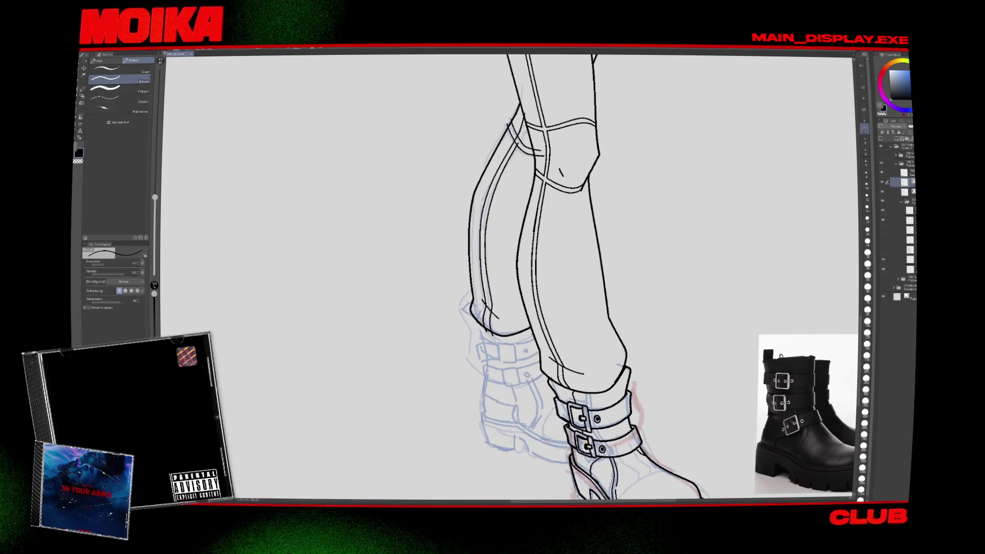
key(e)
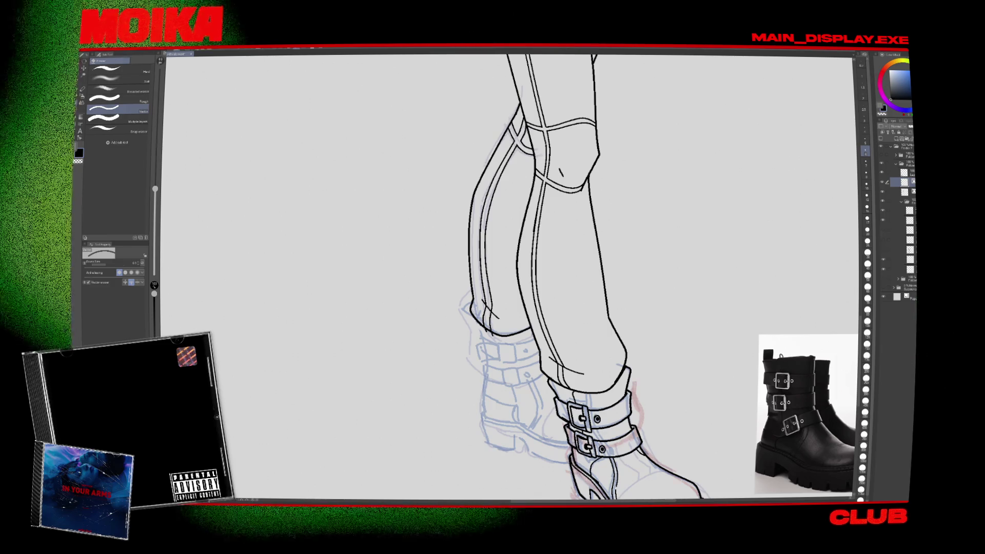
scroll(539, 374, down, 5)
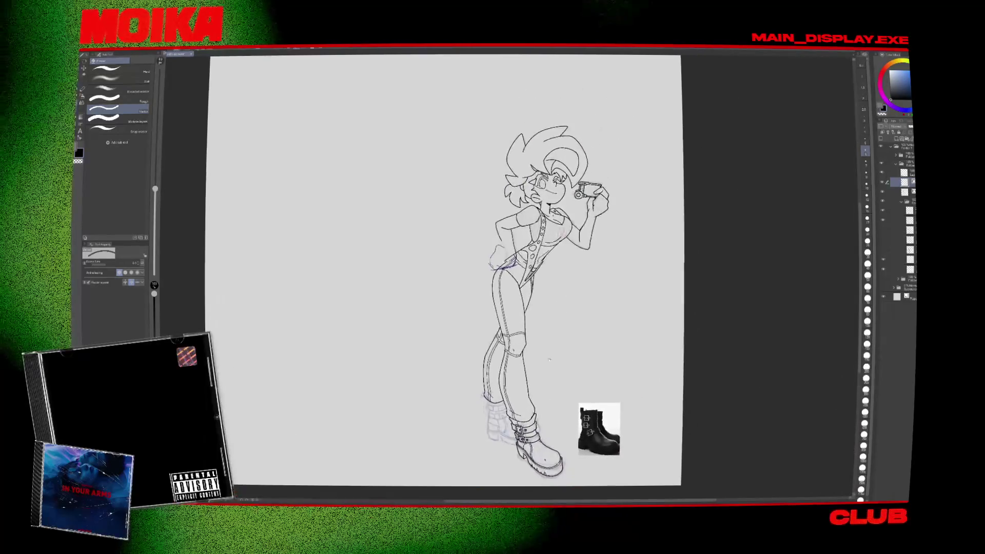
With the G-pen selected, mirror the canvas view back and forth to check the upper-body lineart.
scroll(602, 190, up, 5)
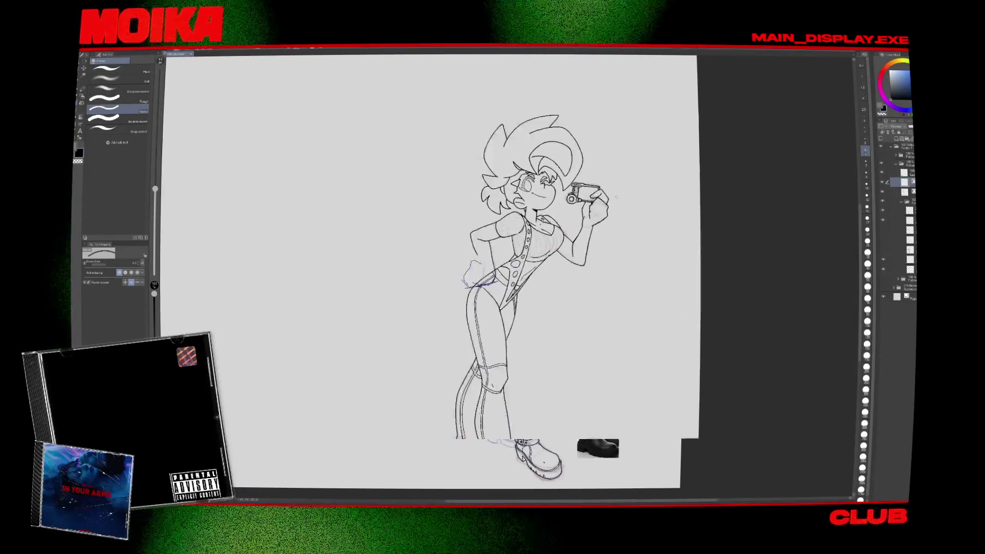
key(p)
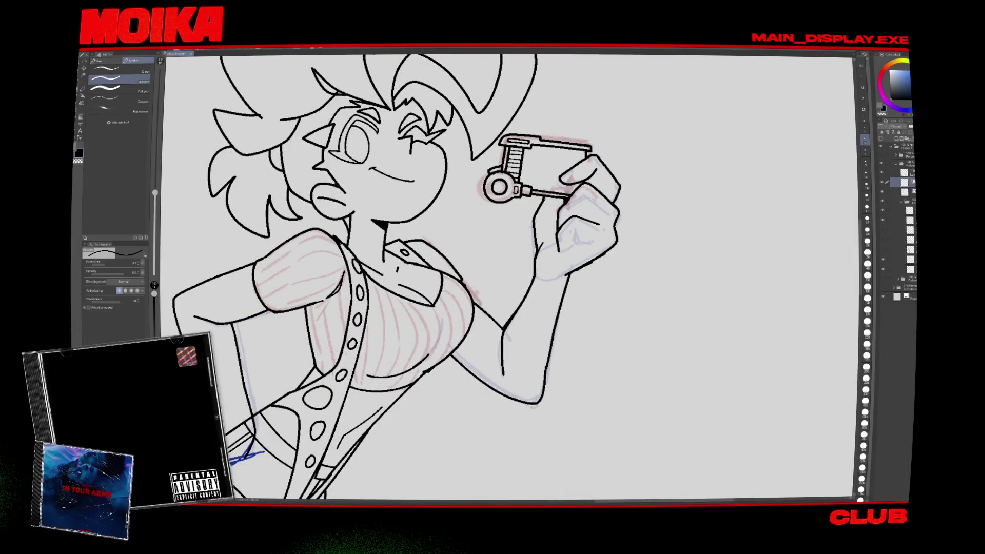
key(h)
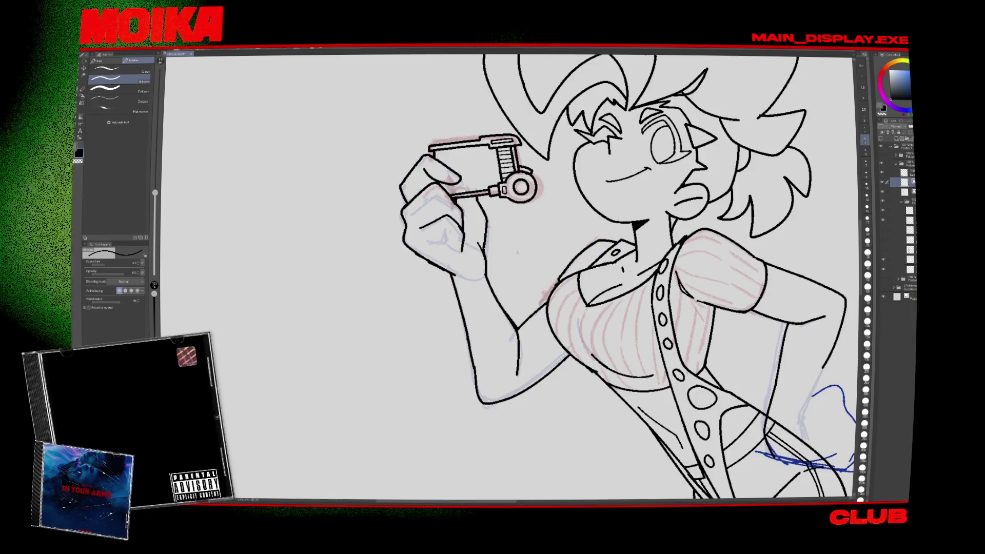
key(h)
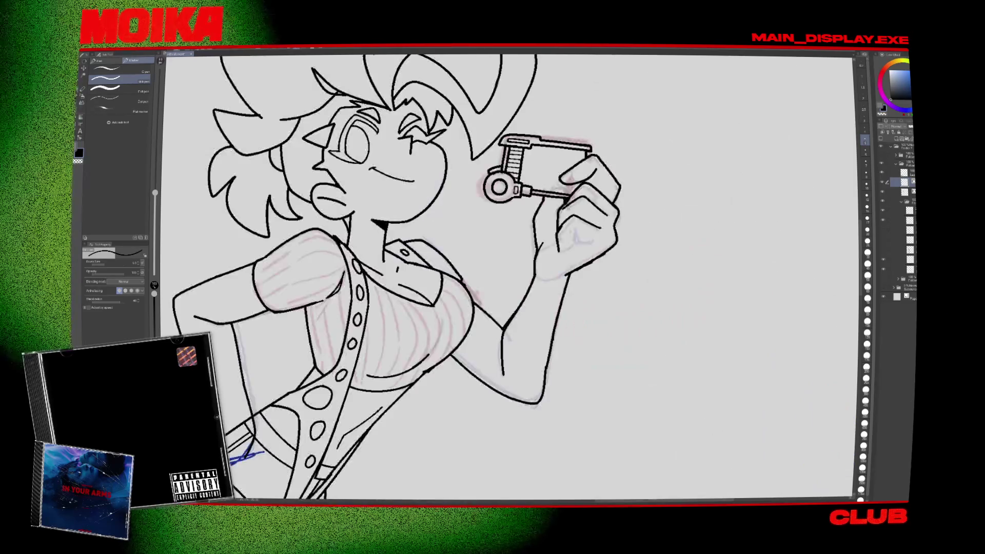
key(h)
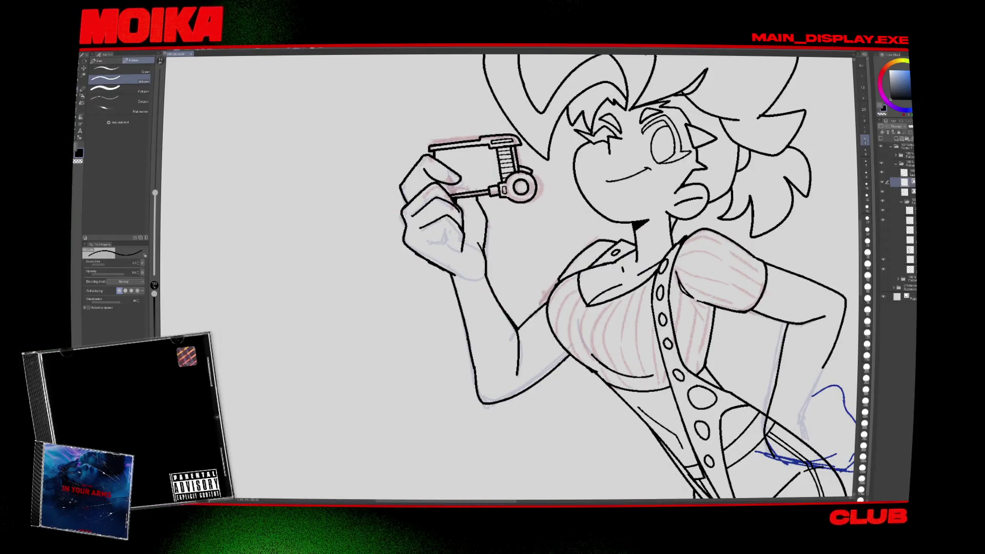
drag(513, 277, 525, 302)
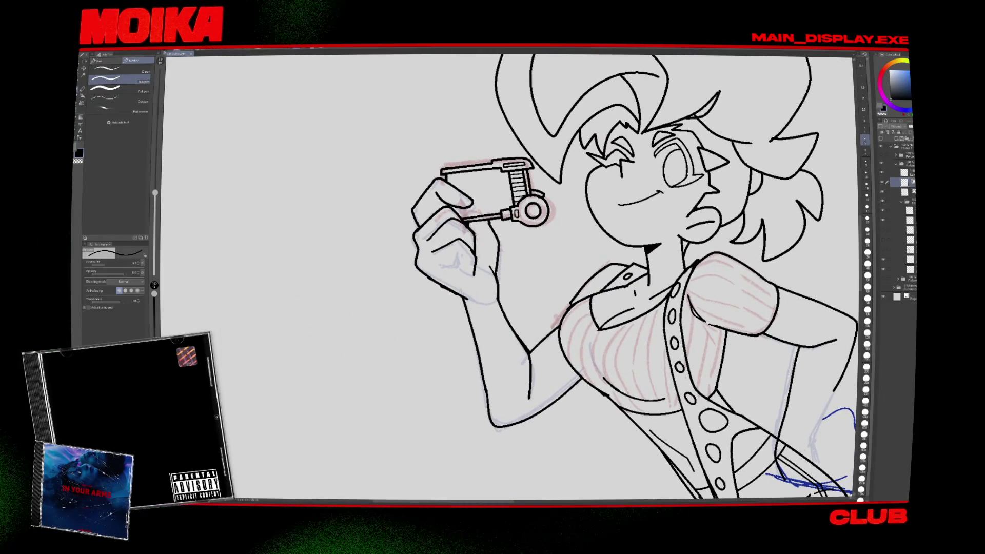
key(h)
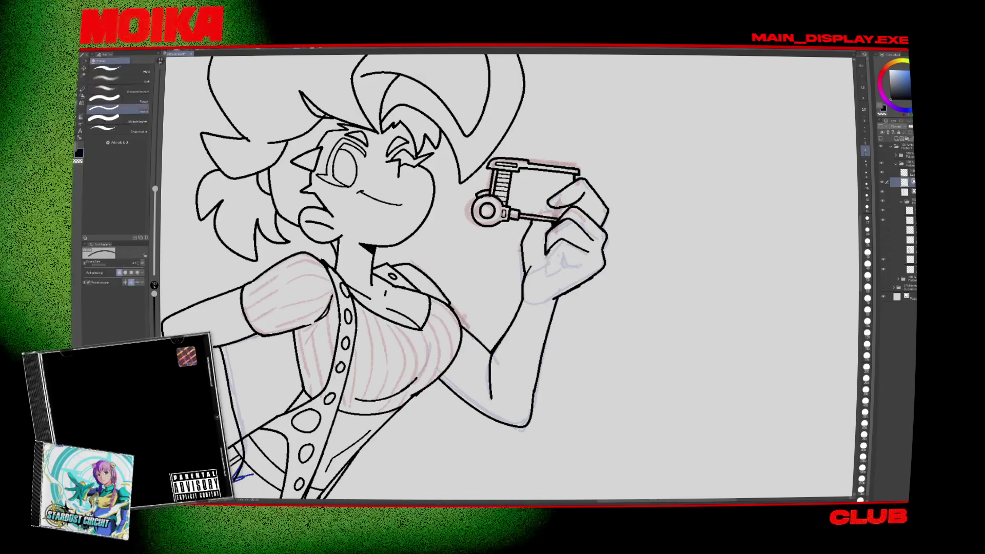
Keep flipping the view horizontally while switching between the G-pen and the eraser.
key(p)
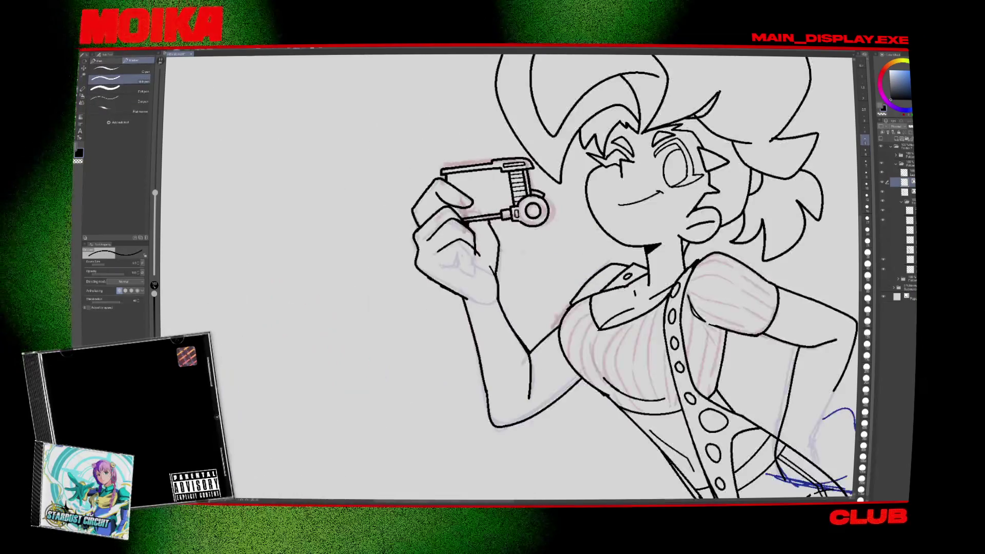
key(h)
key(h)
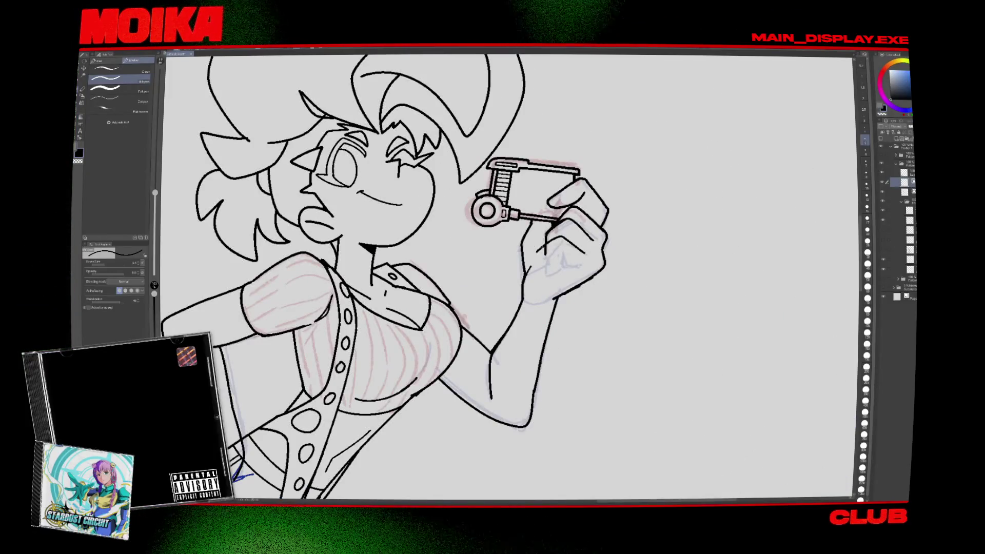
key(e)
key(p)
key(e)
key(p)
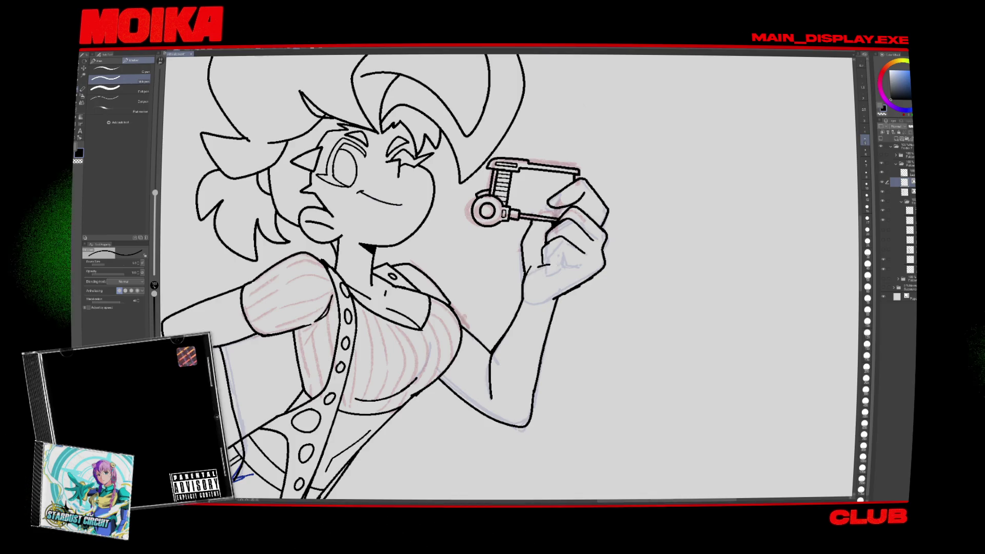
key(h)
key(h)
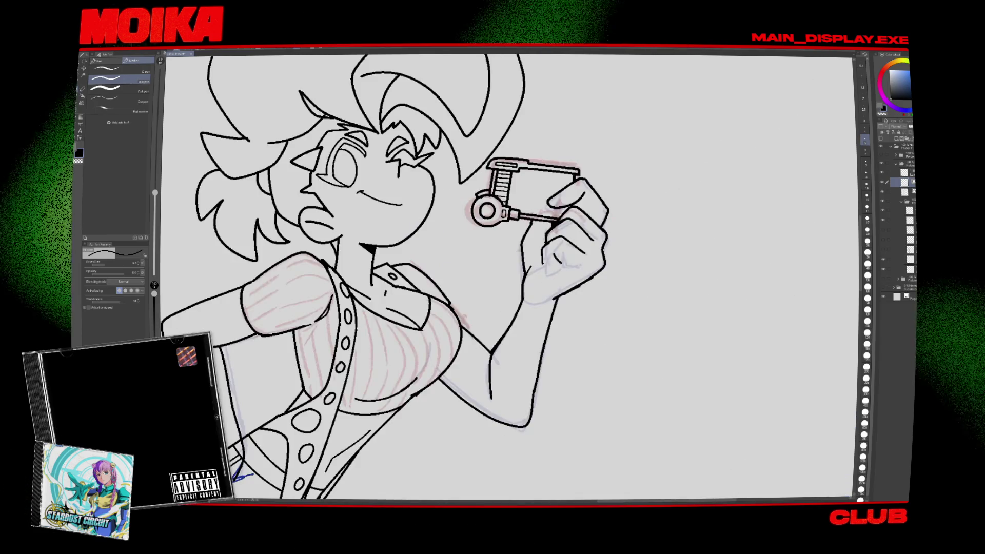
key(h)
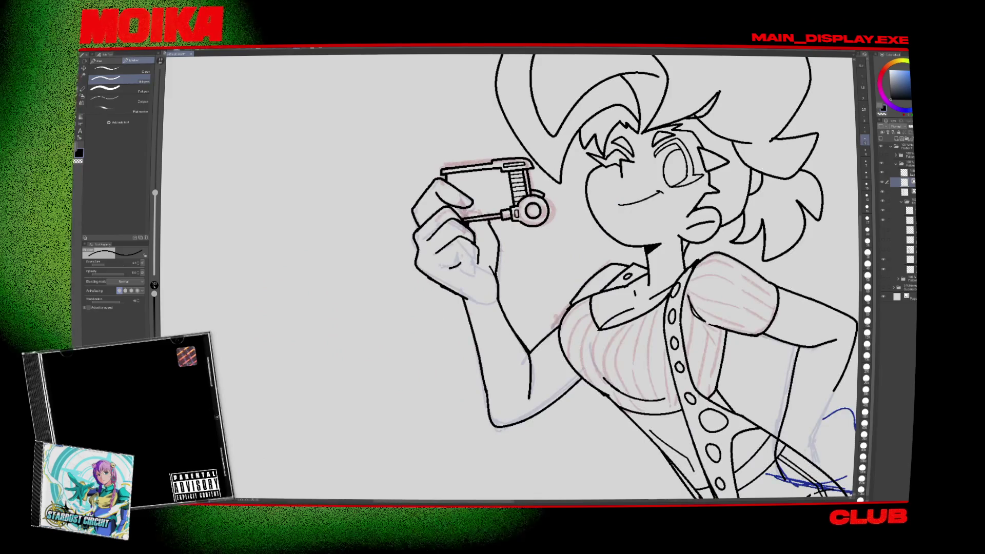
Select the eraser, flip the view back, and fit the whole page with the boot photo to the window.
key(h)
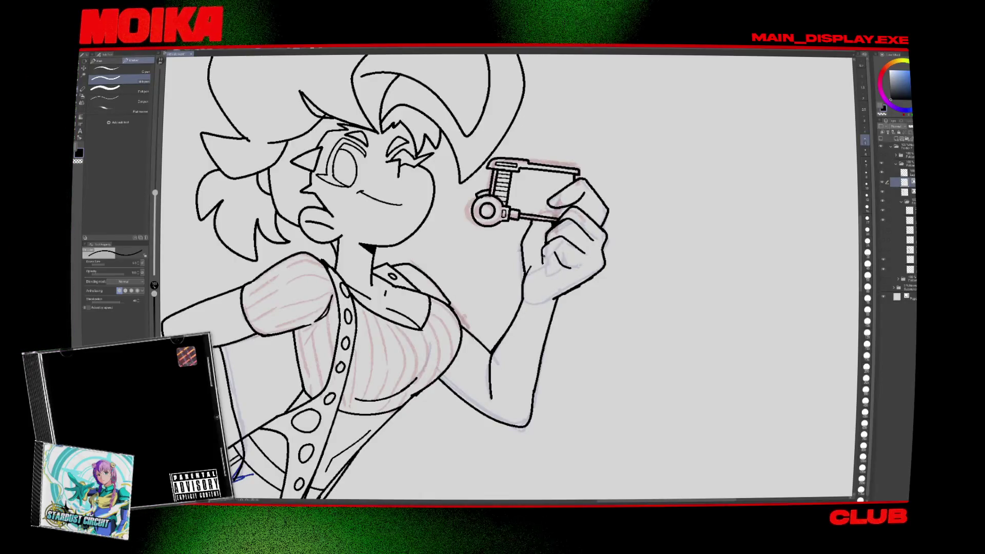
key(h)
key(e)
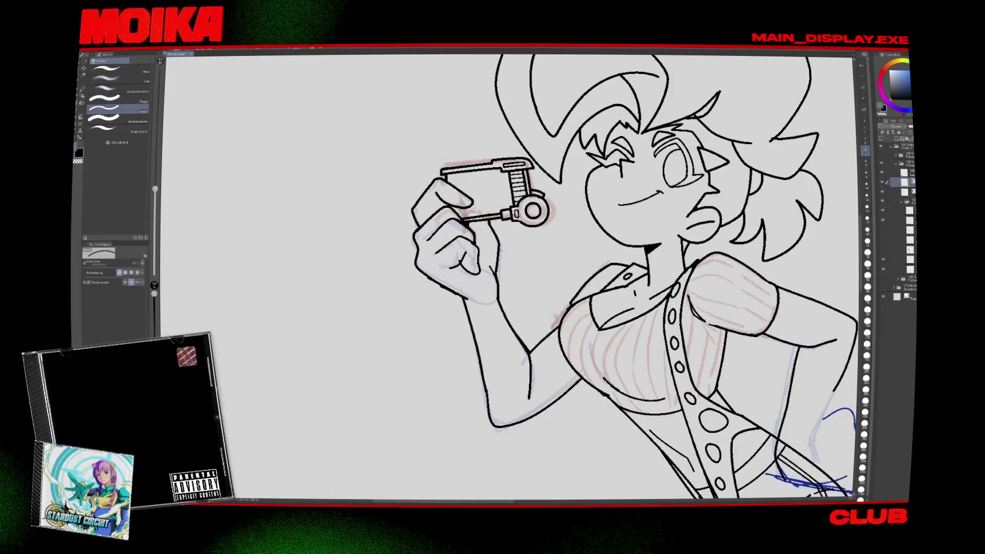
key(h)
key(ctrl+0)
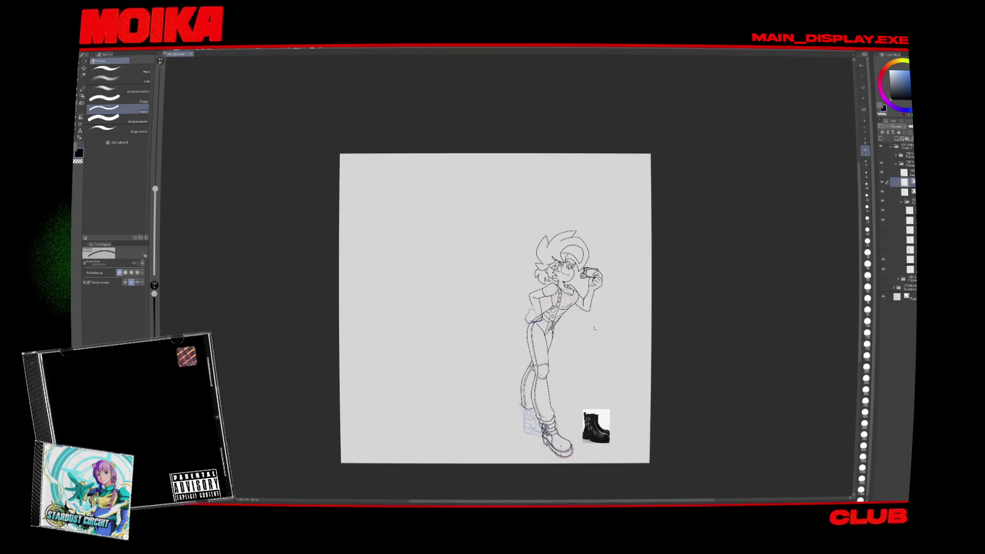
scroll(609, 261, up, 5)
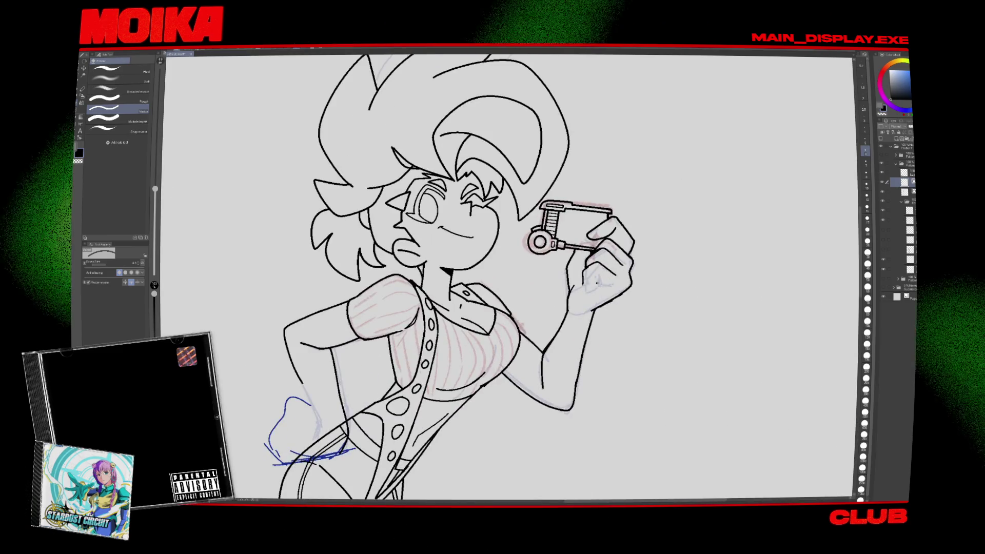
key(p)
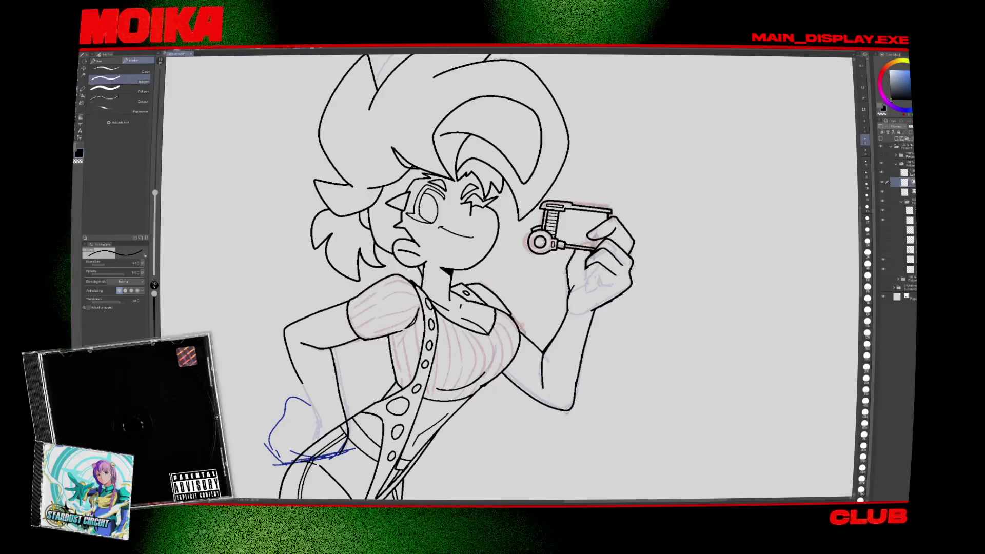
key(ctrl+minus)
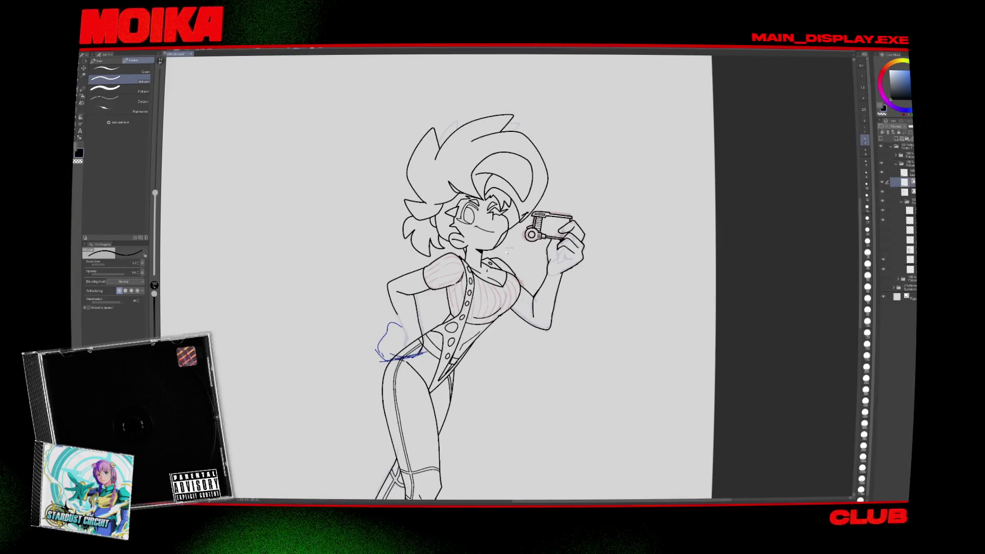
scroll(508, 250, down, 3)
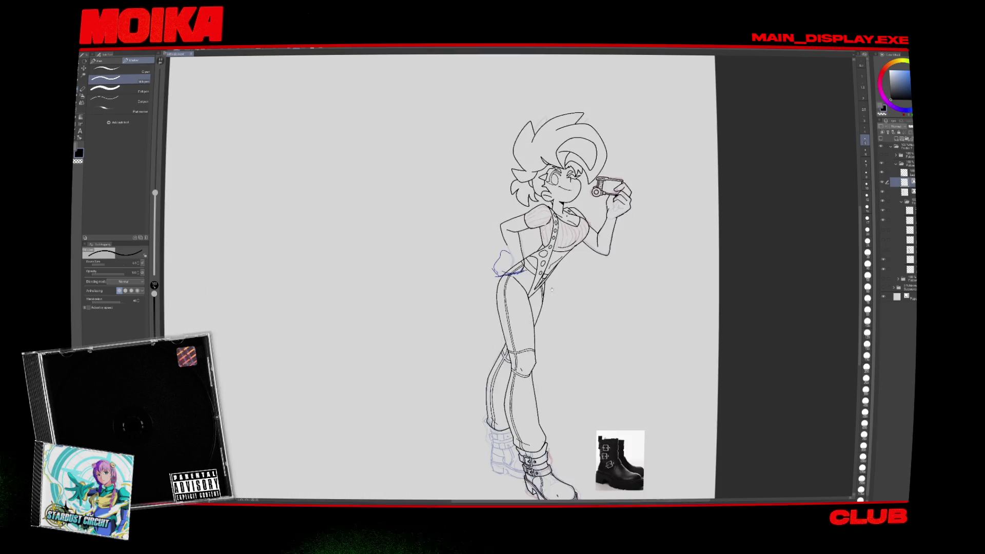
scroll(551, 290, down, 1)
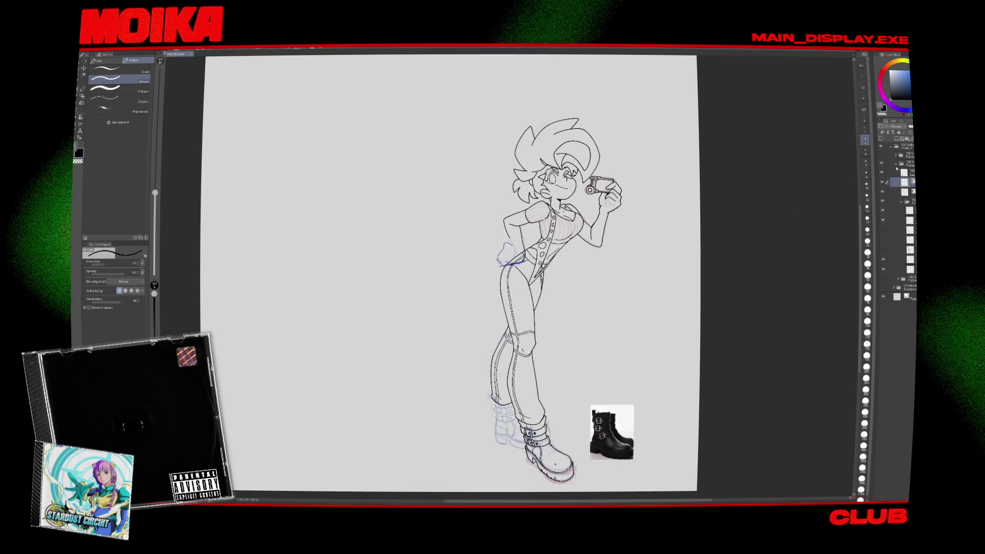
click(895, 163)
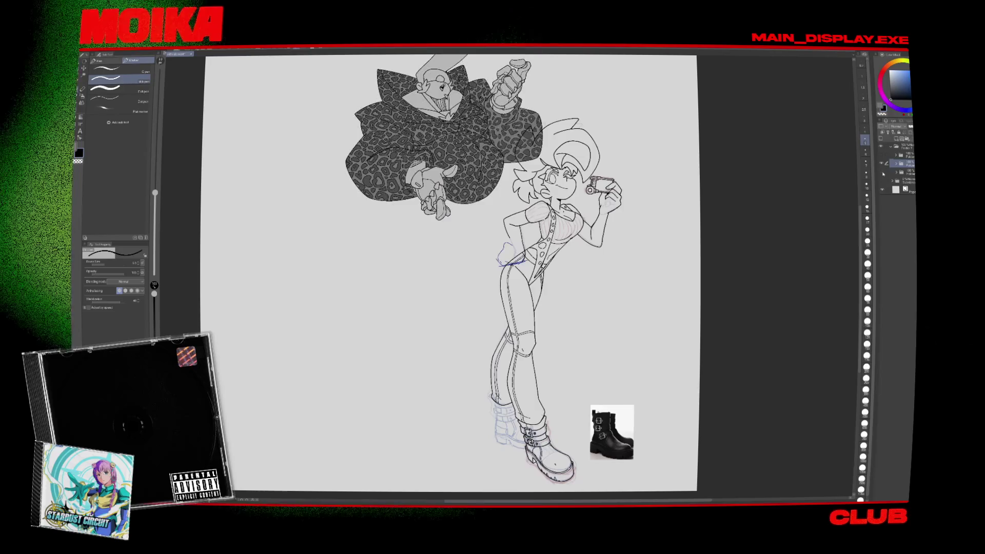
click(881, 154)
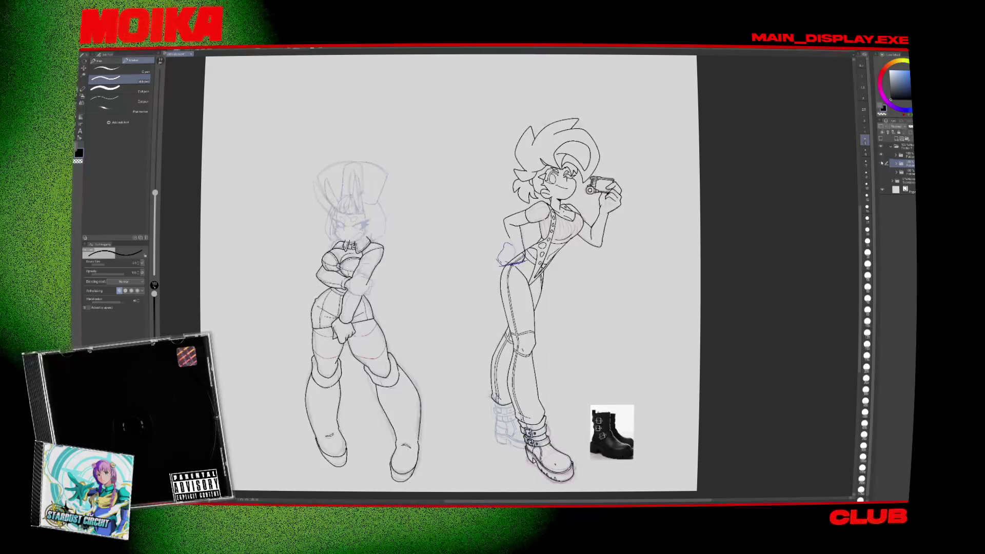
click(881, 154)
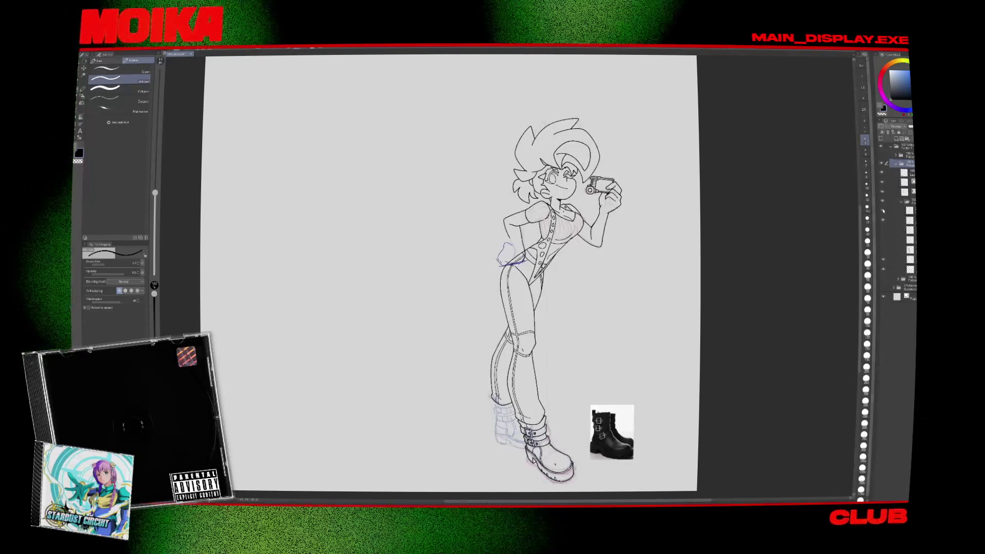
scroll(582, 192, up, 3)
drag(582, 193, 597, 209)
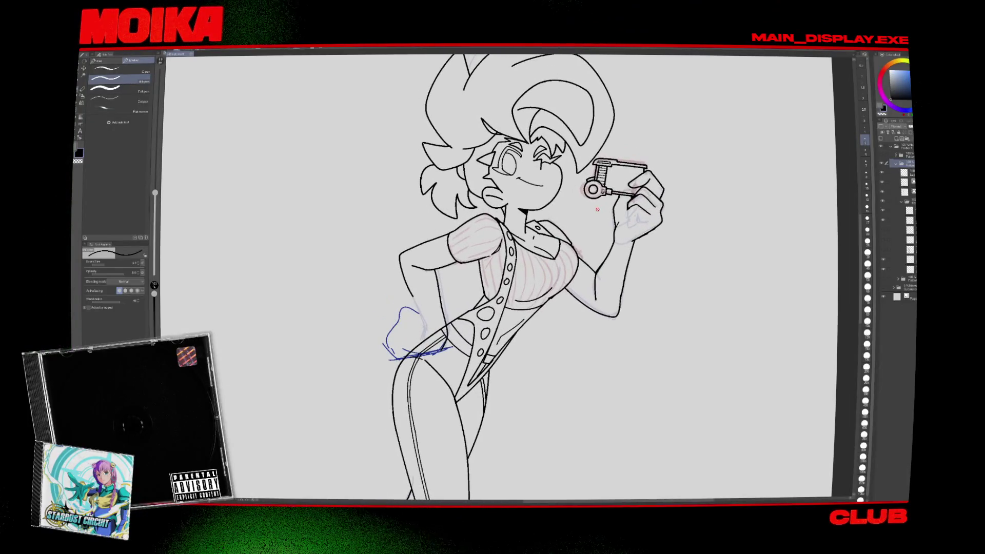
Toggle the line-art layer's visibility off and on several times to compare the drawing with and without it.
scroll(602, 204, up, 1)
click(882, 182)
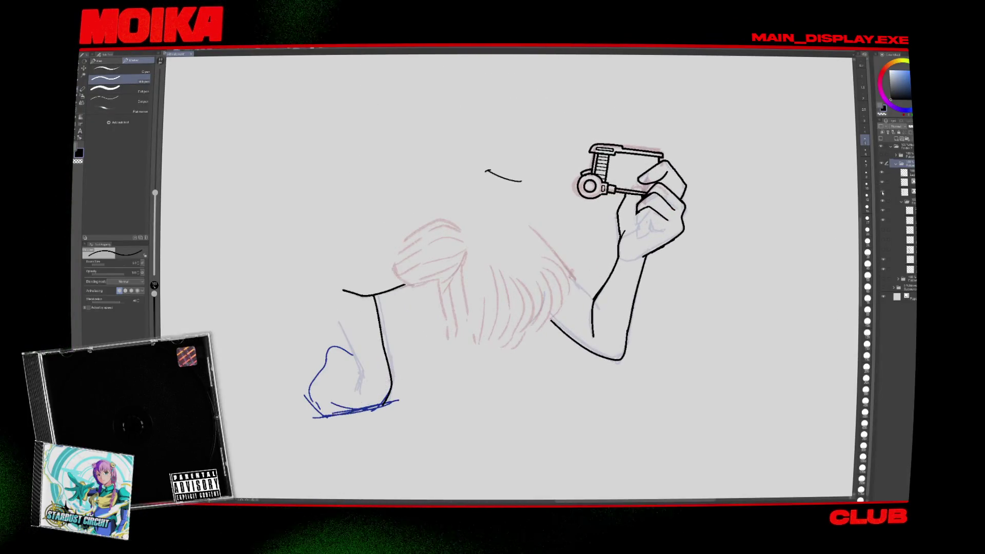
click(882, 182)
click(882, 191)
click(882, 191)
scroll(644, 211, down, 2)
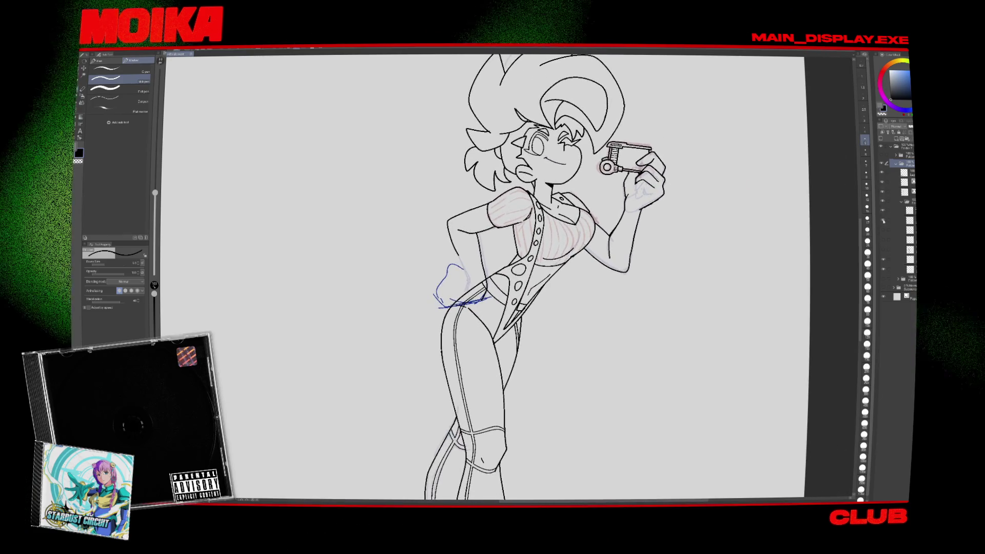
click(883, 192)
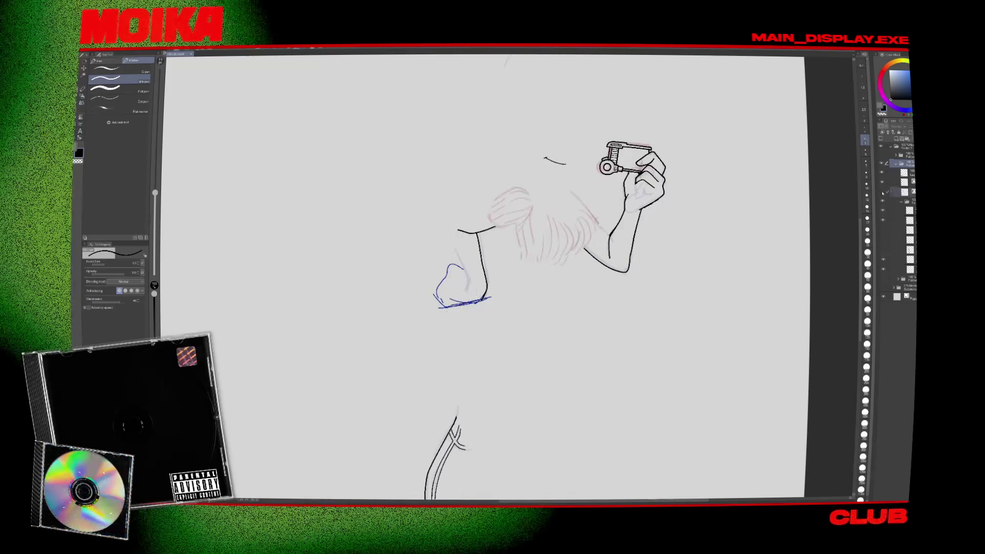
click(883, 191)
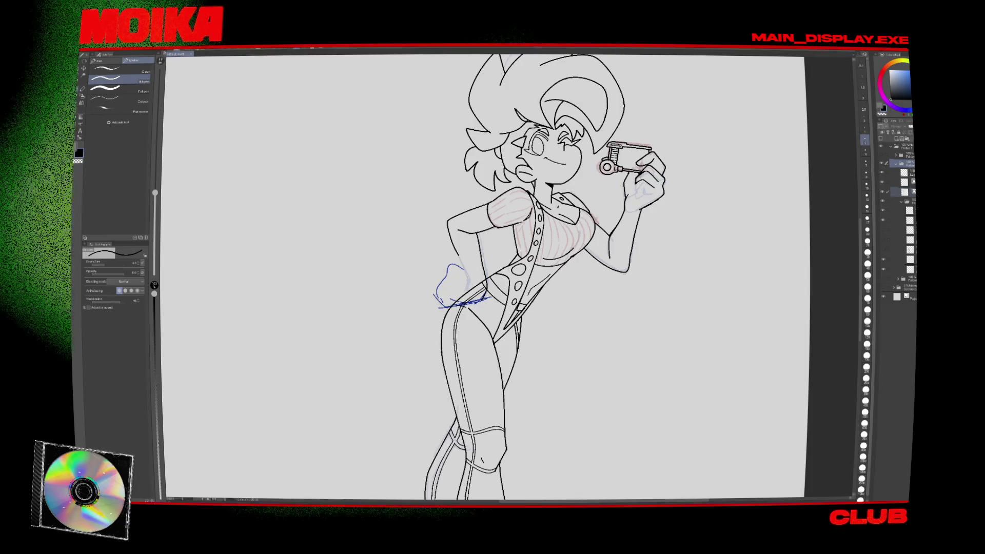
Zoom out and pan to show the full figure beside the boot reference photo.
scroll(355, 221, down, 3)
scroll(355, 221, down, 2)
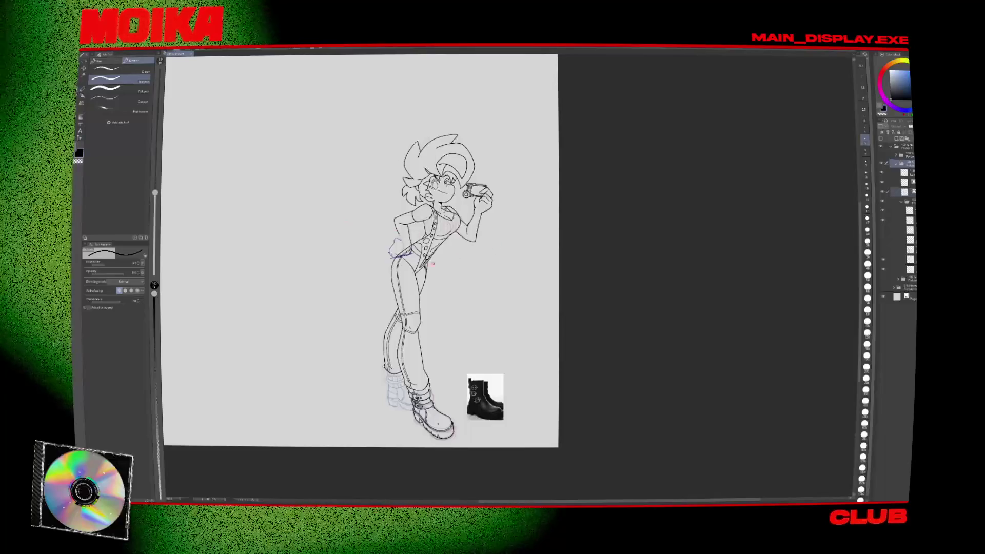
mouse_move(355, 221)
mouse_down()
mouse_move(511, 240)
mouse_move(500, 261)
mouse_up()
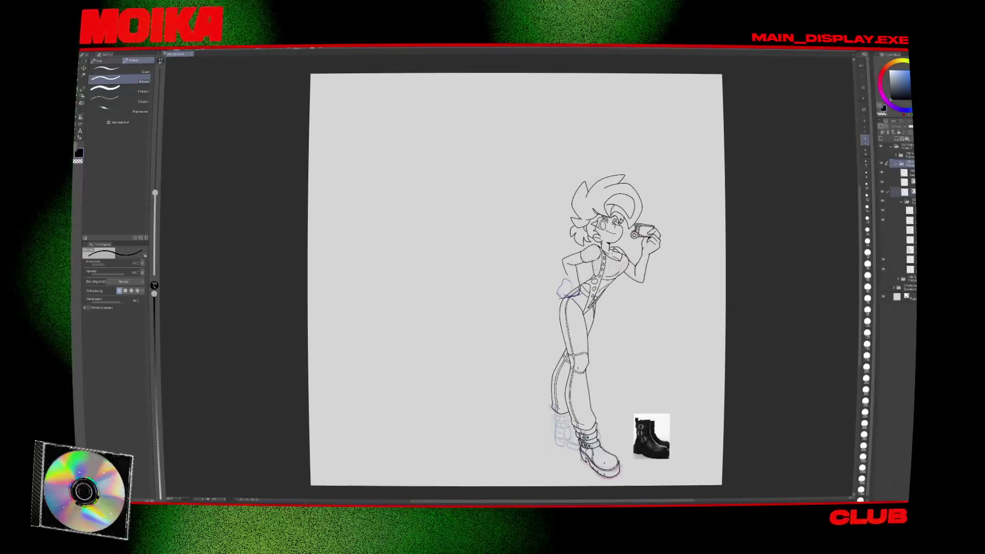
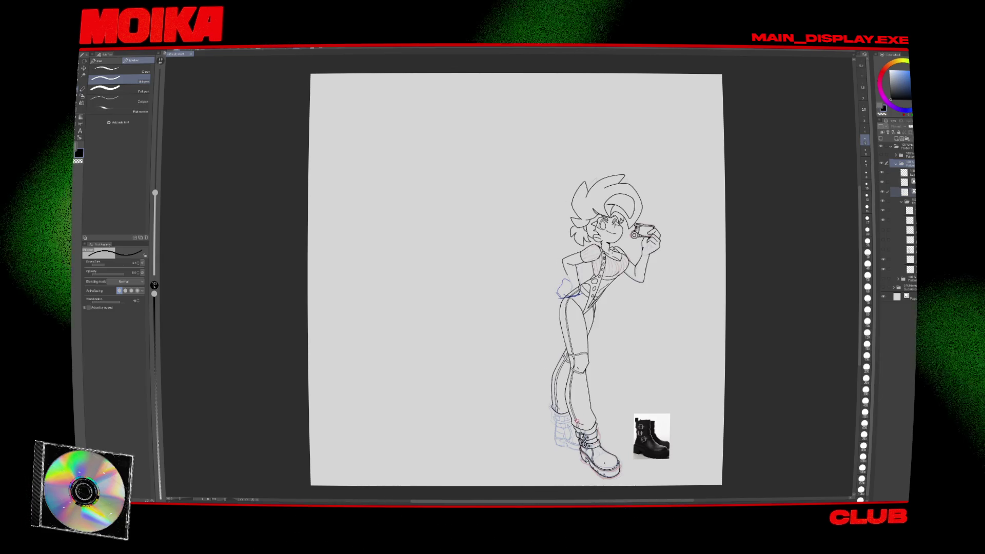
Lower the rear boot sketch layer's opacity so it sits faintly under the line art.
click(902, 209)
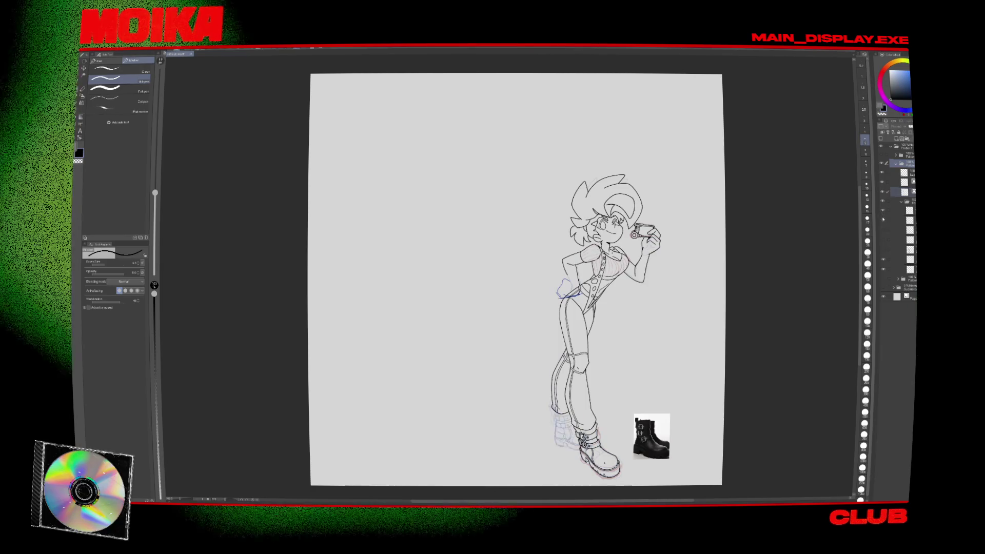
scroll(617, 456, up, 5)
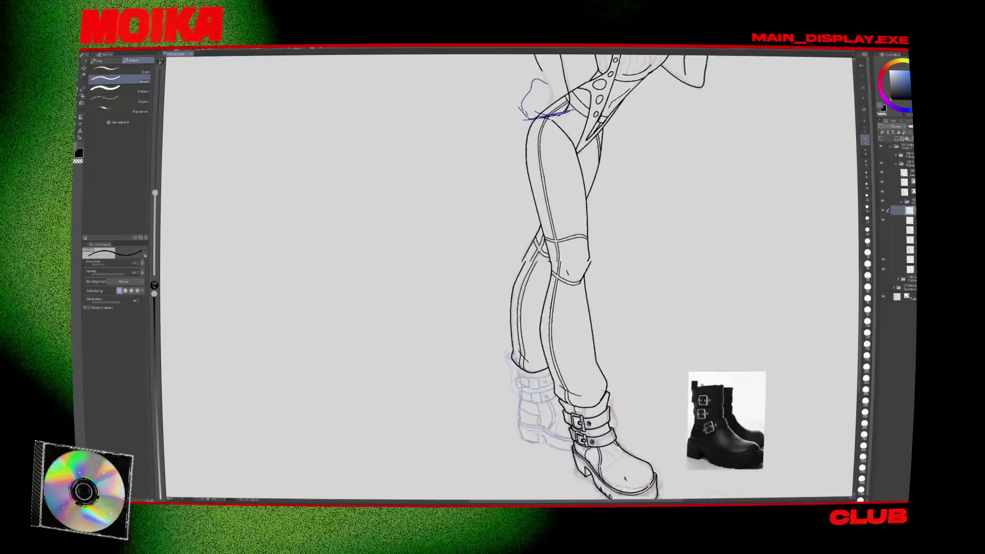
key(o)
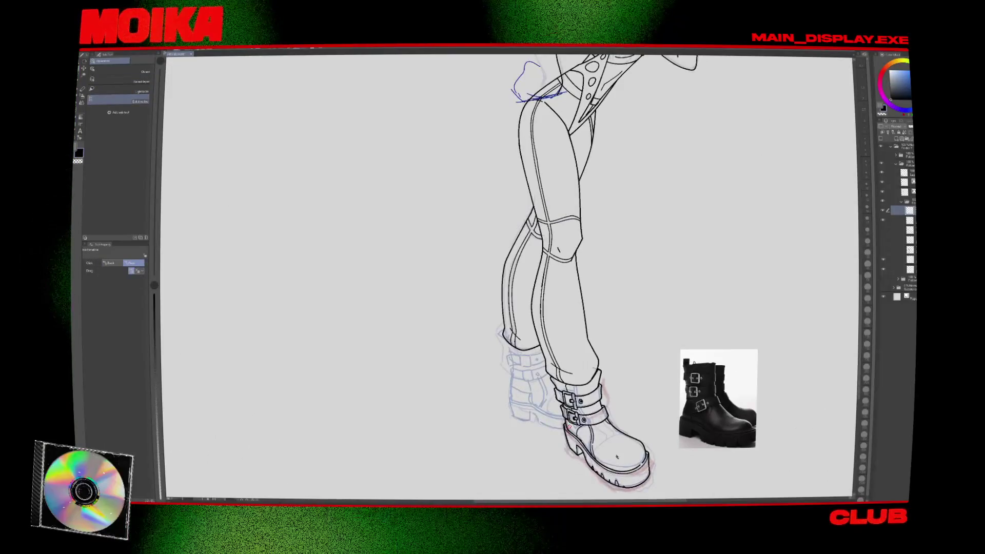
Open the input device profile widget from the hidden system tray icons.
scroll(617, 456, up, 1)
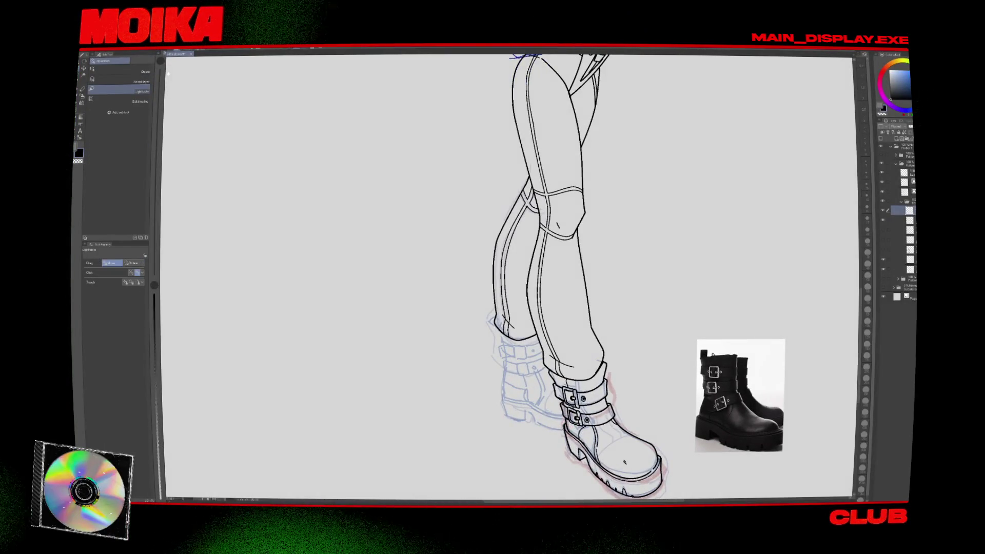
click(867, 505)
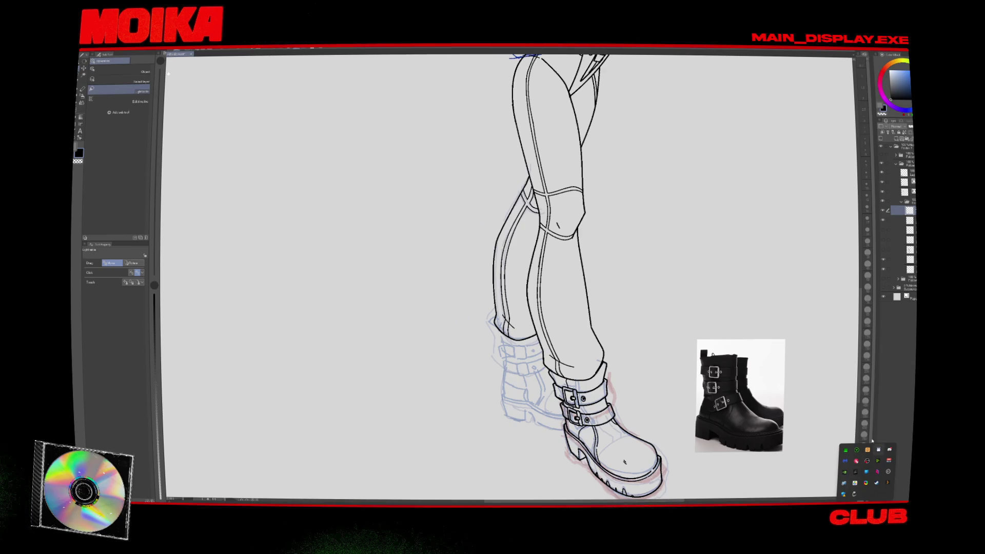
click(857, 449)
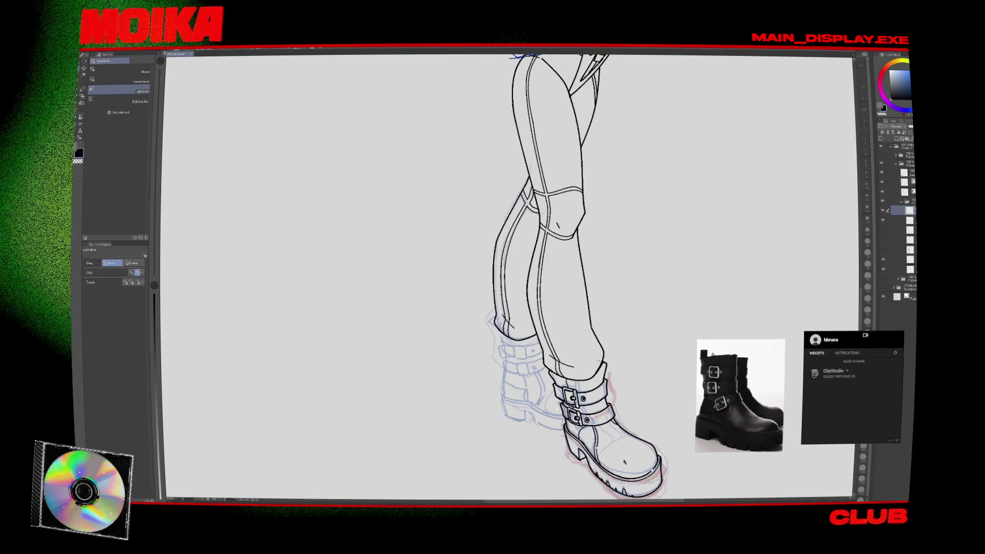
Lasso the rear boot sketch, rotate it slightly with Ctrl+T, deselect, then return to the line art layer.
key(m)
drag(560, 436, 486, 343)
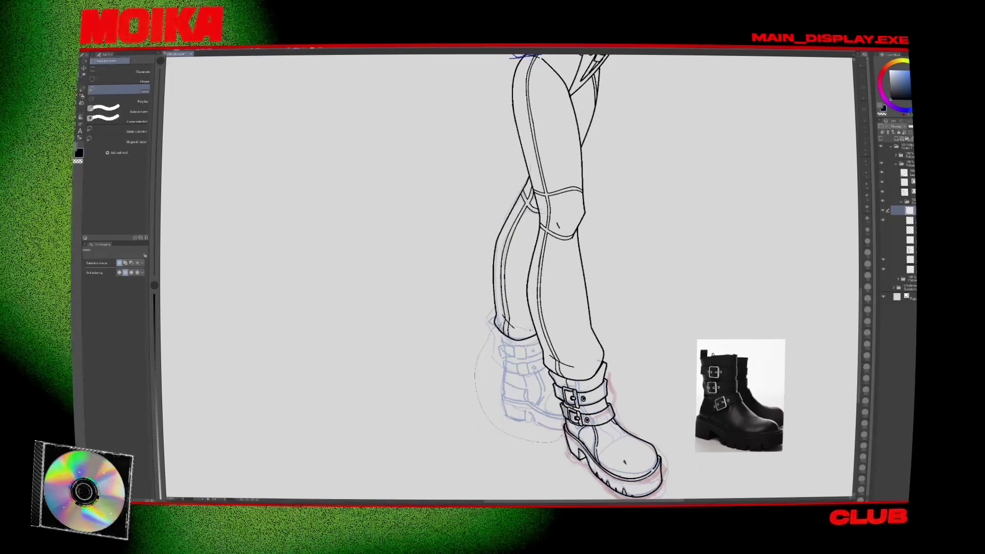
key(ctrl+t)
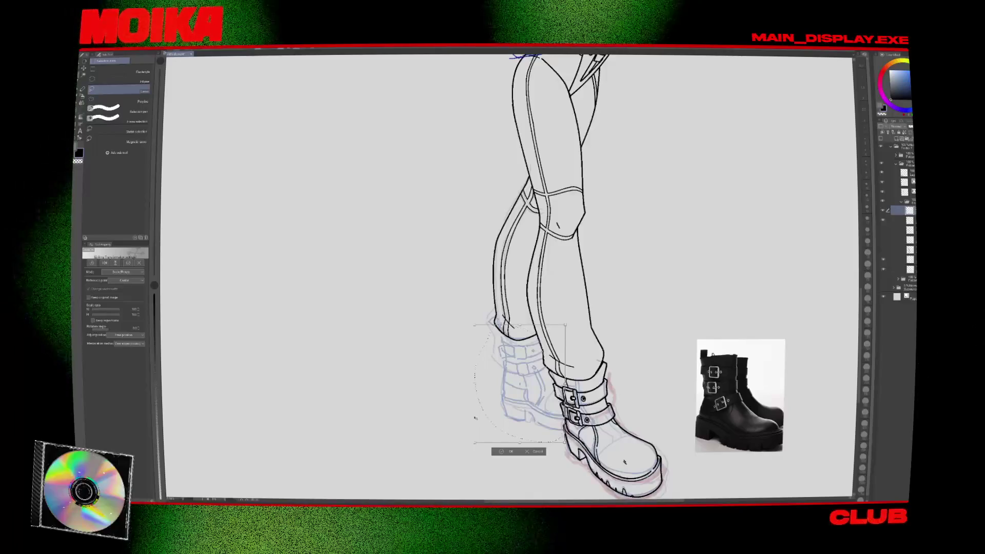
key(Return)
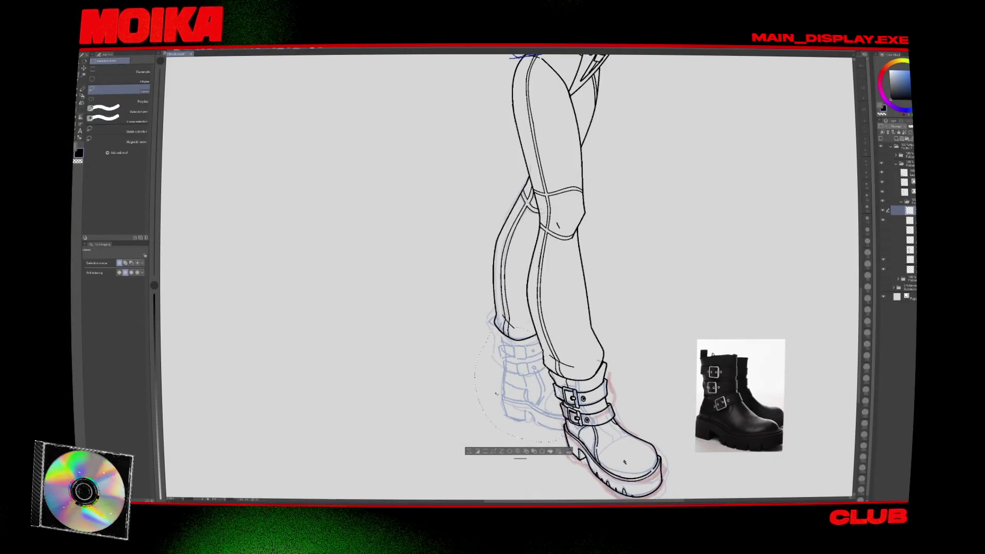
key(ctrl+t)
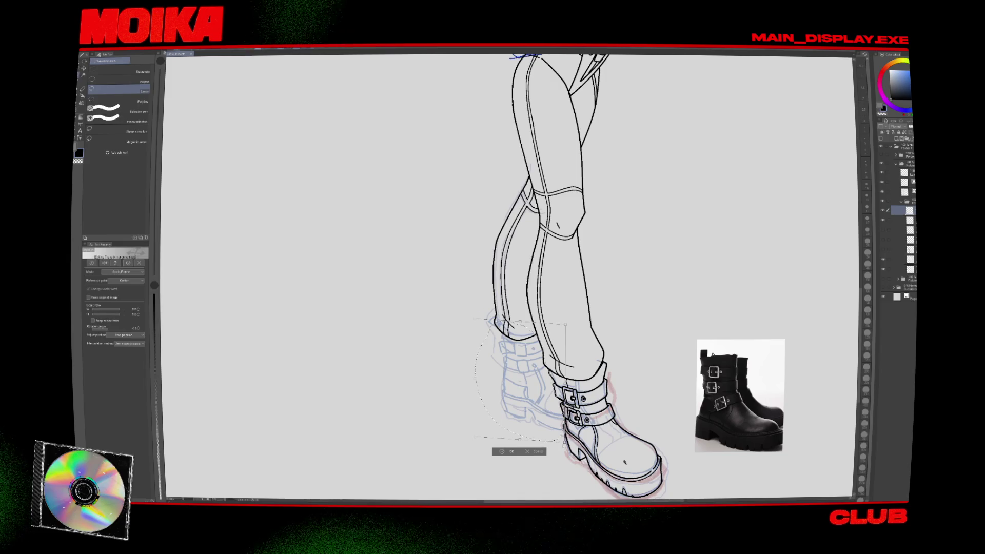
drag(570, 443, 564, 449)
key(Return)
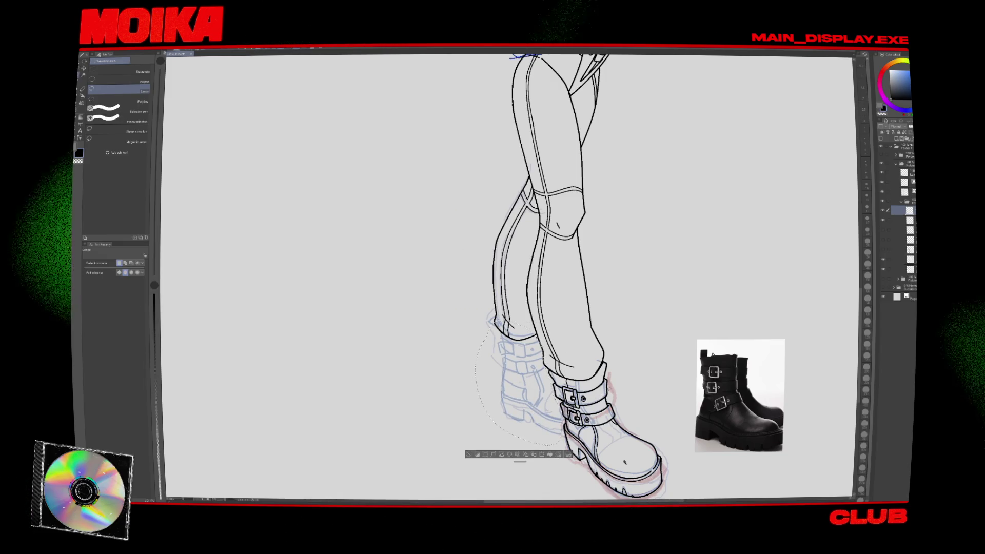
key(ctrl+d)
click(904, 182)
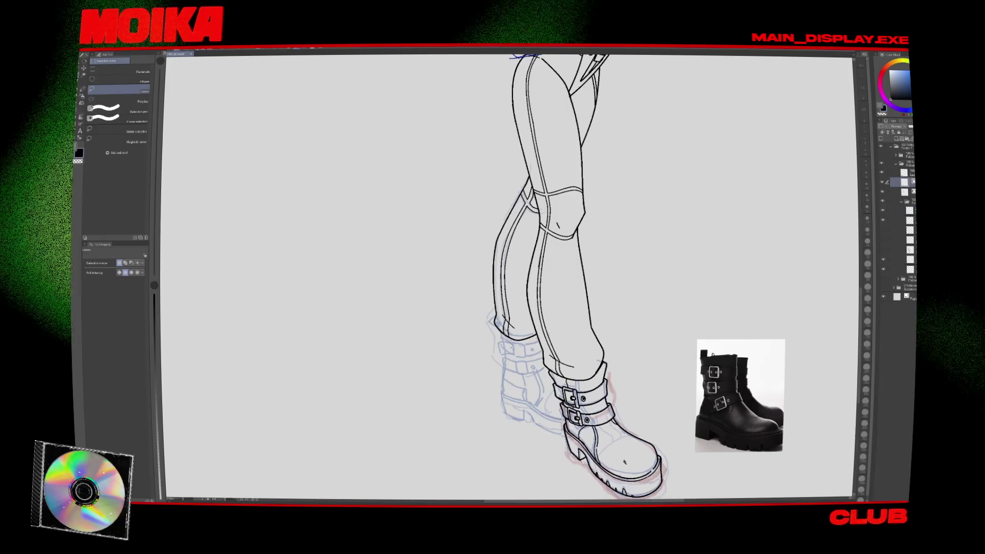
scroll(564, 359, up, 2)
With the pen, ink the rear boot's outer edge down to the sole.
key(p)
key(h)
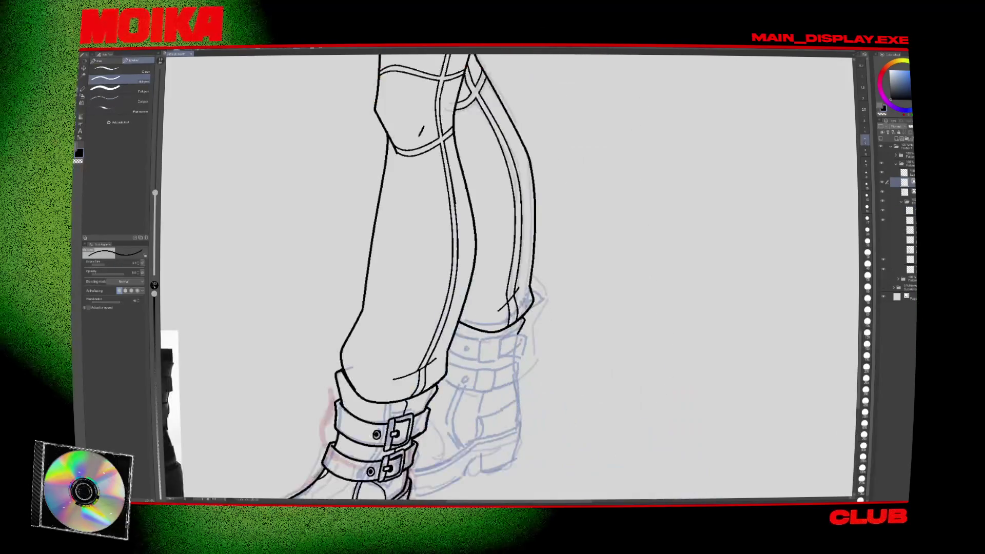
key(h)
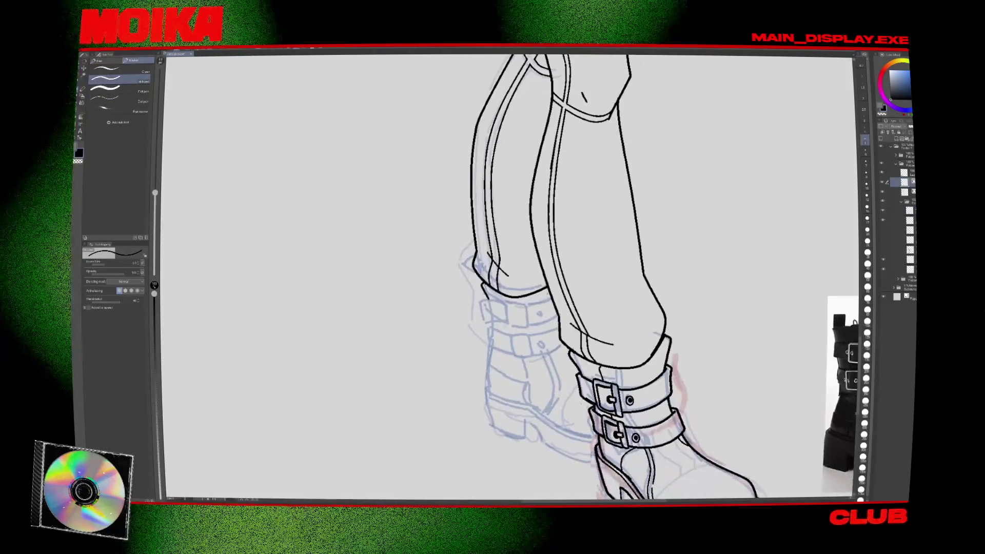
drag(491, 321, 489, 344)
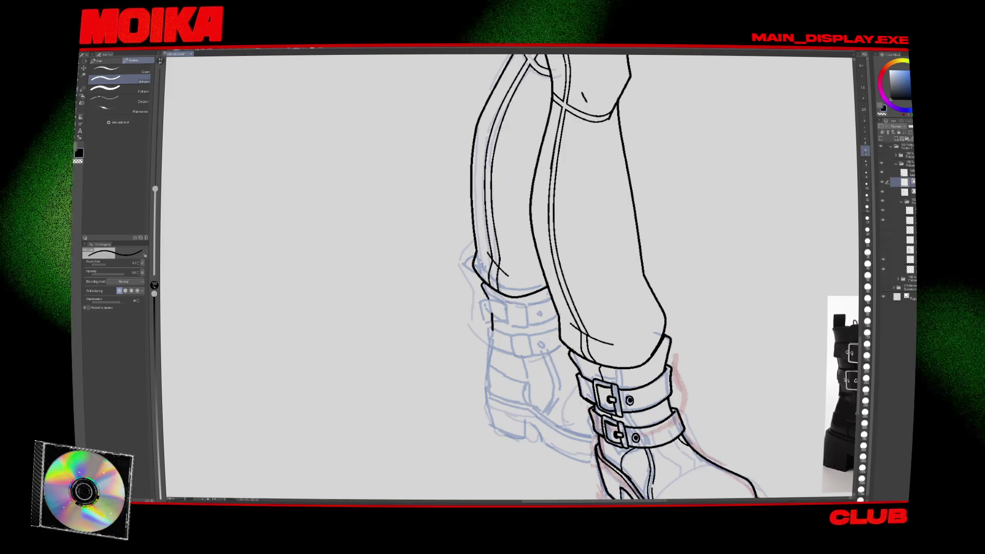
drag(491, 318, 487, 391)
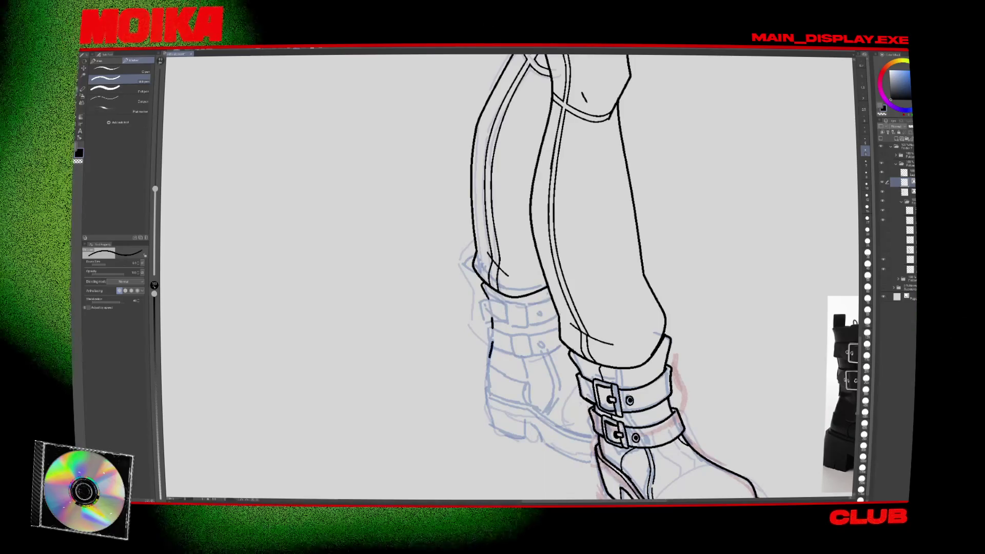
Ink the rear boot's ankle line, heel back edge and short sole strokes, mirroring to check.
key(h)
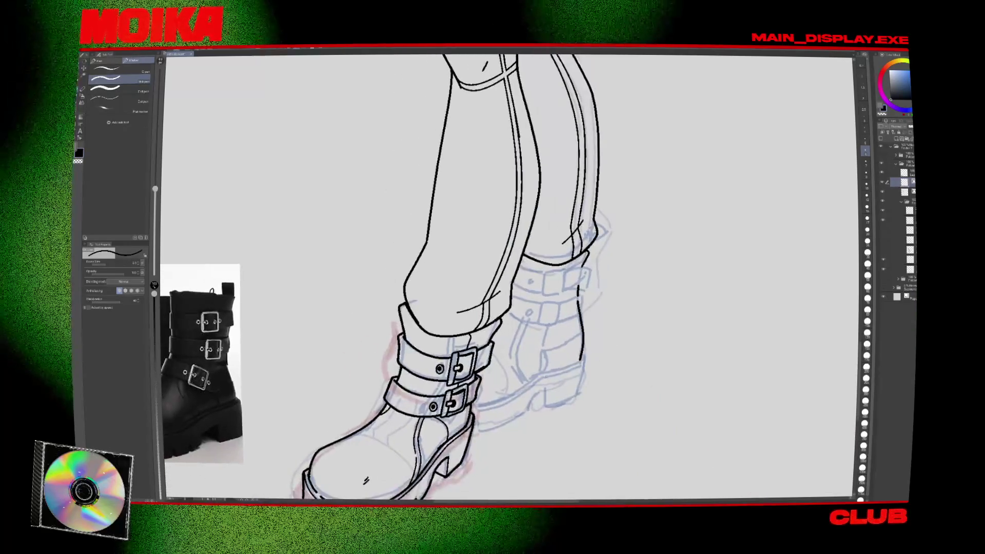
drag(538, 374, 582, 360)
drag(475, 405, 494, 404)
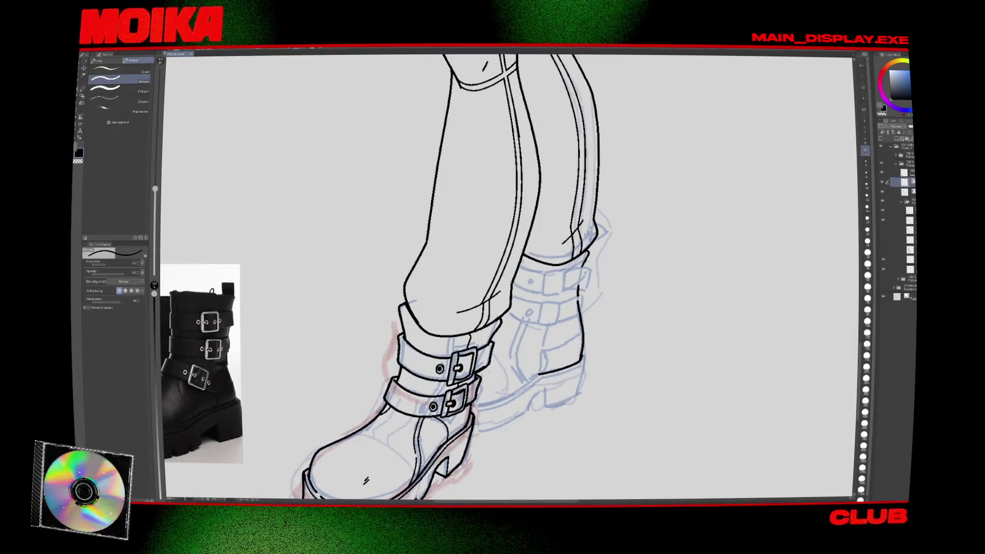
key(h)
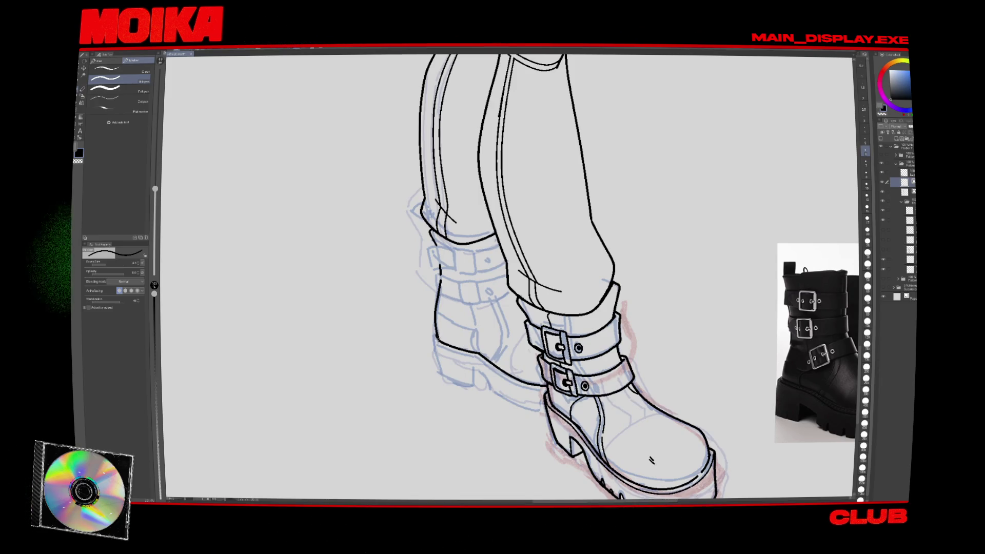
key(h)
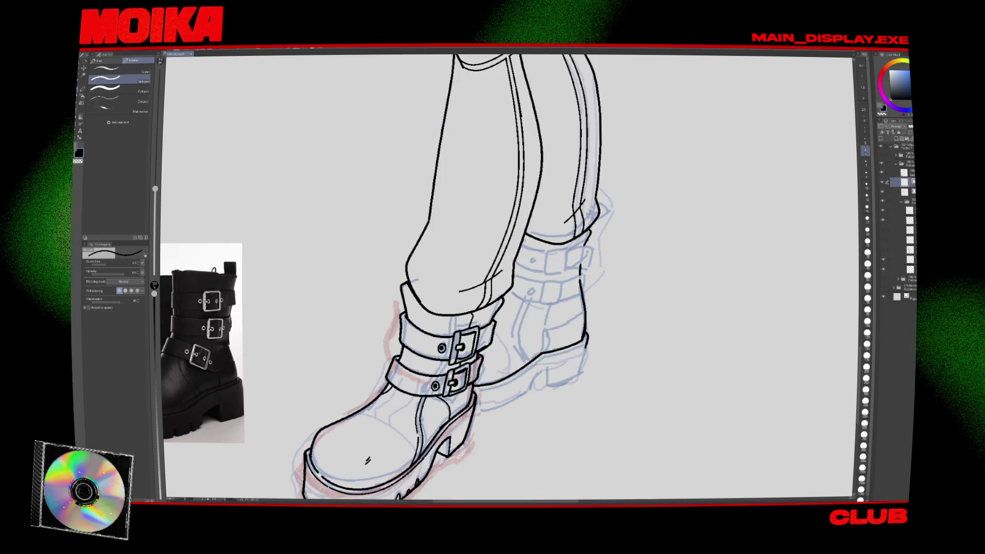
drag(587, 336, 579, 377)
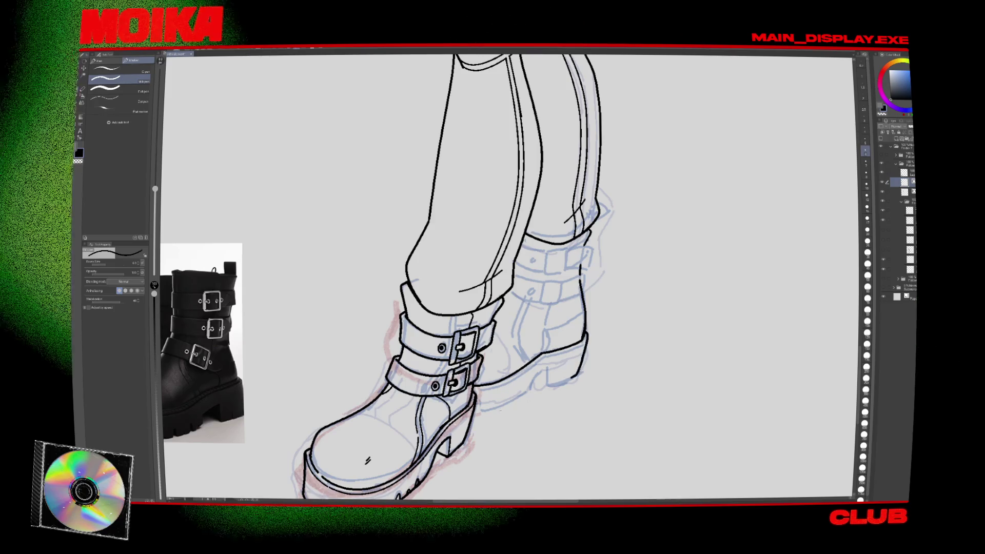
drag(475, 412, 524, 394)
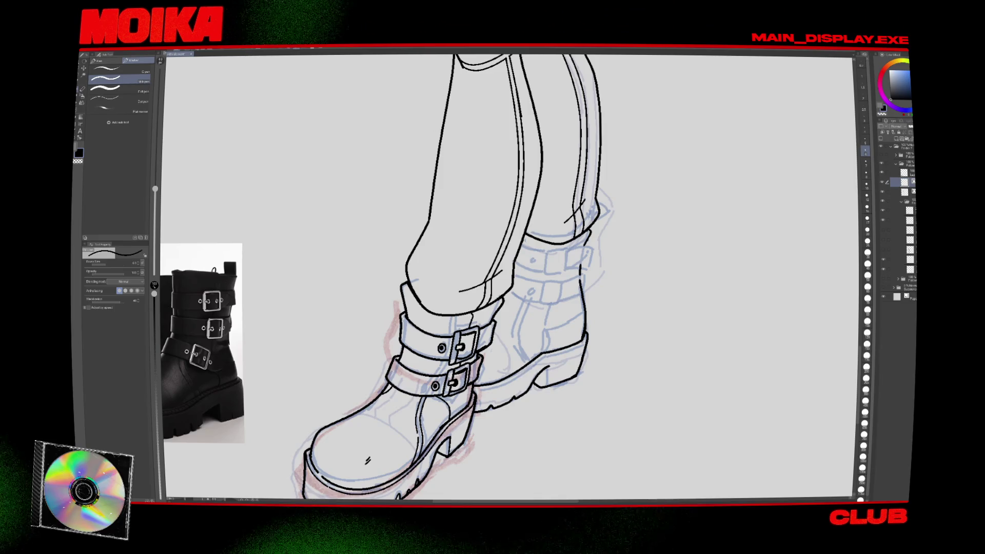
Try a strap line on the rear boot and undo the misplaced stroke.
key(h)
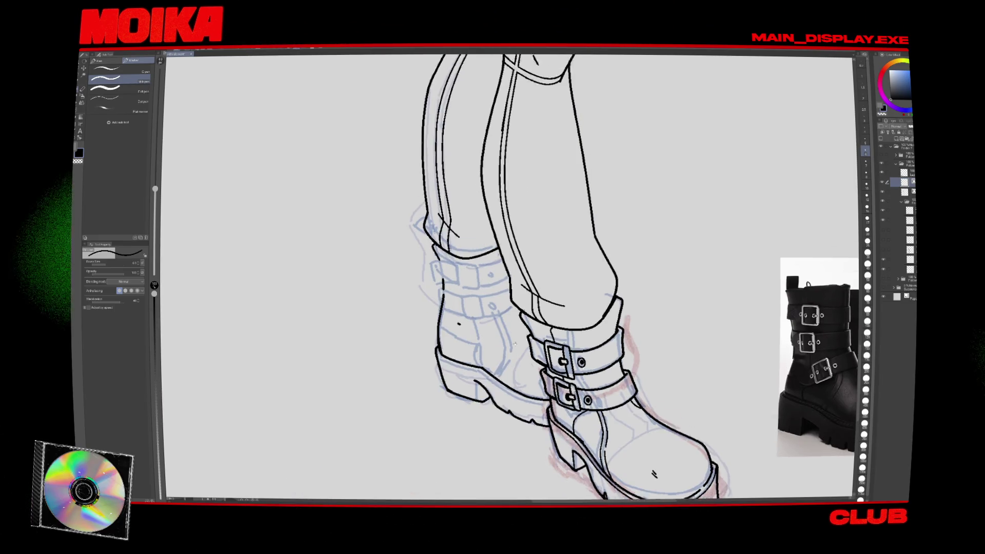
key(h)
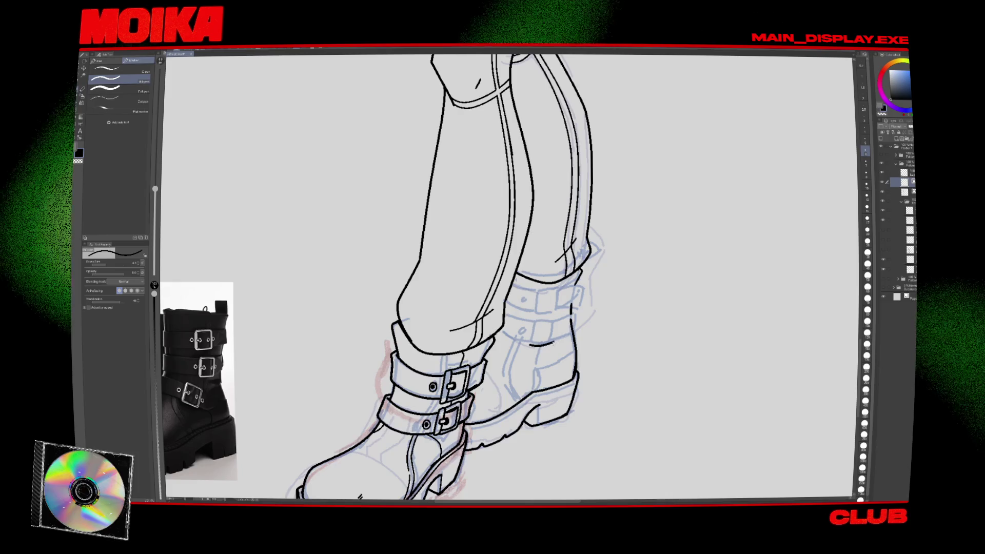
drag(552, 340, 577, 333)
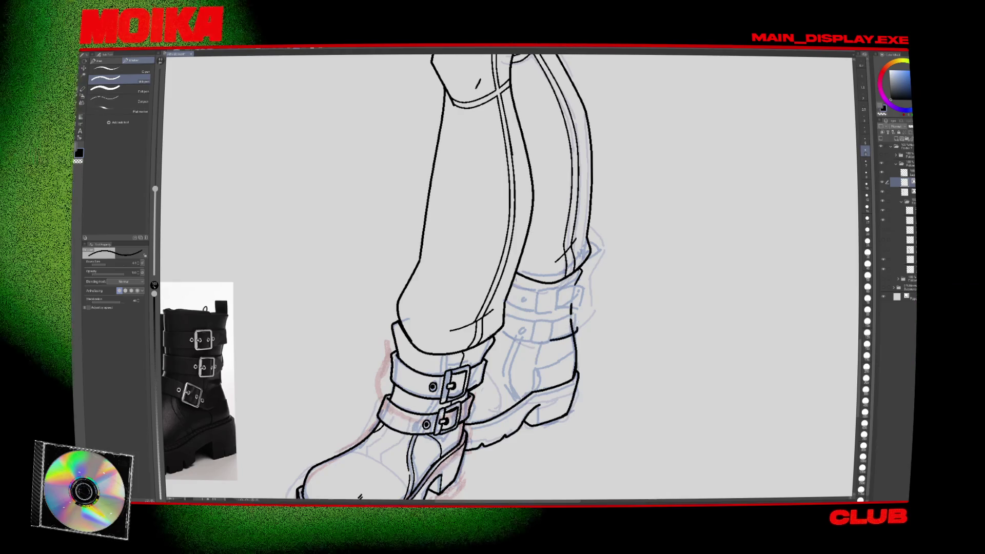
key(ctrl+z)
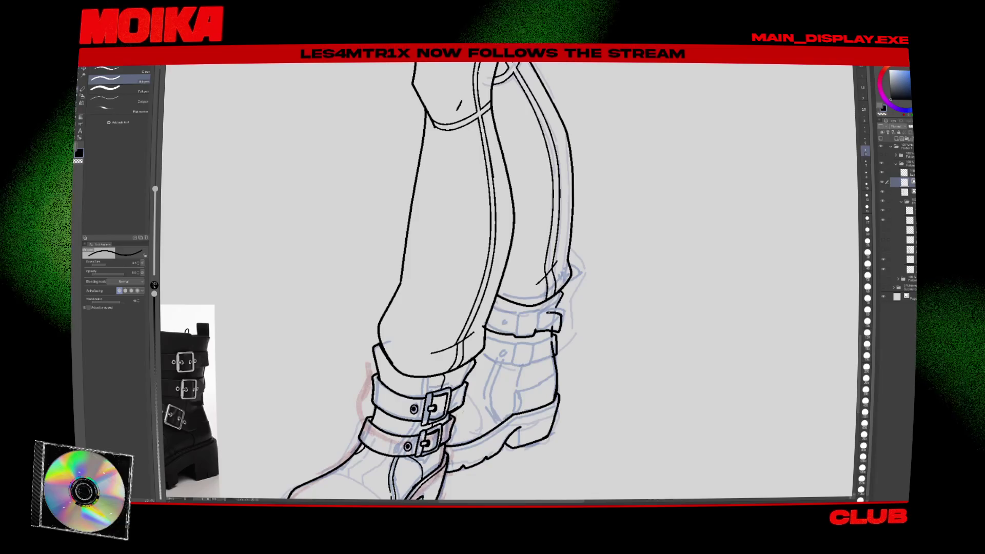
Ink the rear boot's upper and lower strap lines, then tilt the canvas and shrink the pen to 4.0.
drag(535, 334, 560, 328)
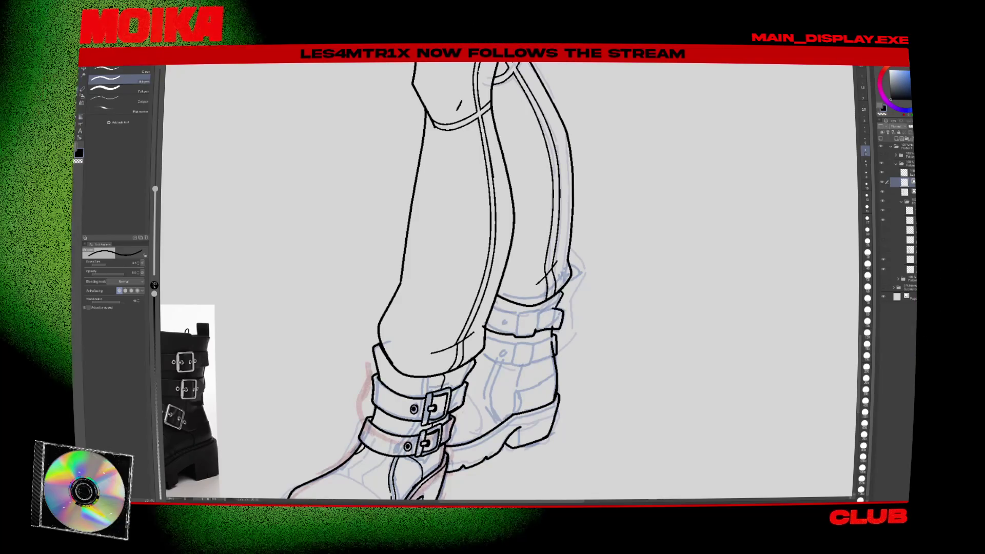
key(ctrl+z)
drag(480, 359, 519, 363)
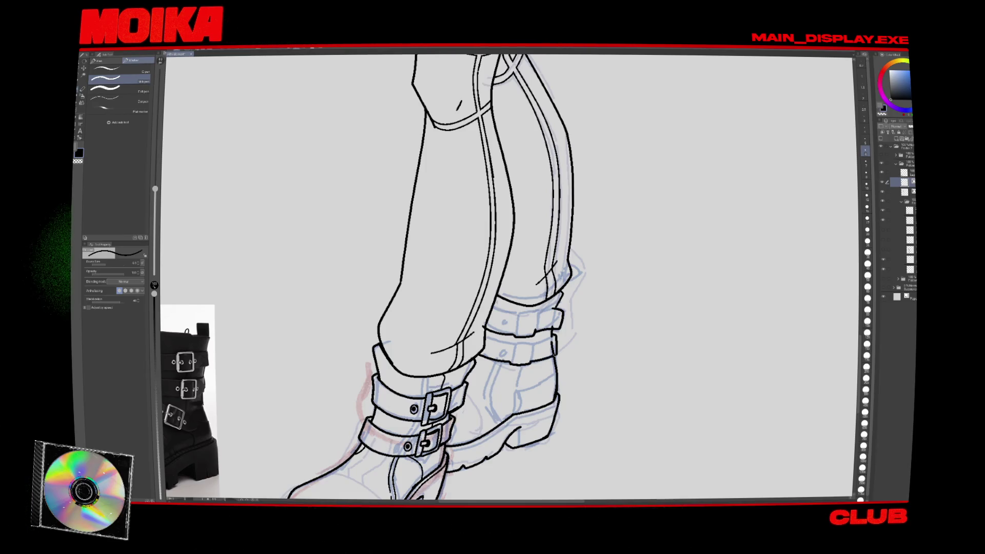
key(h)
key(-)
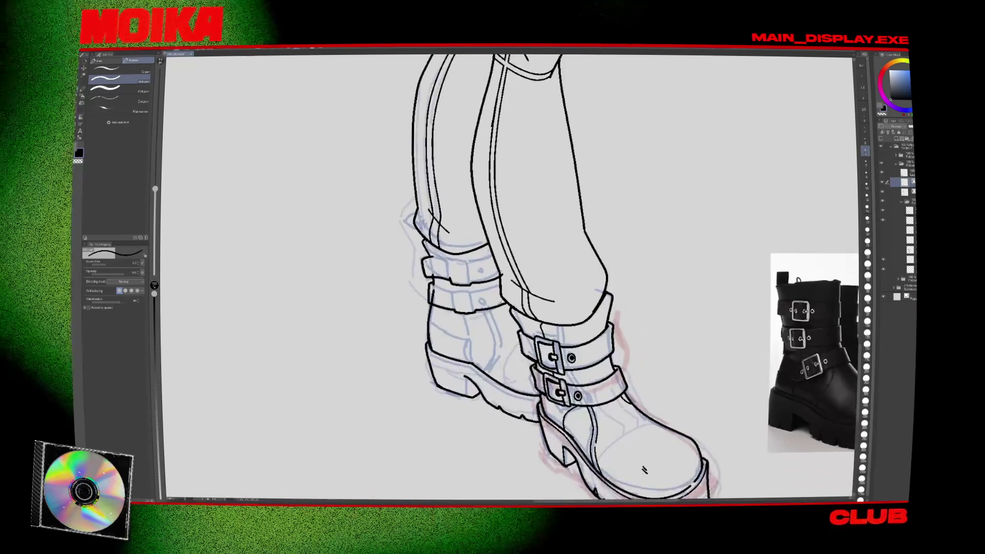
key(bracketleft)
key(bracketleft)
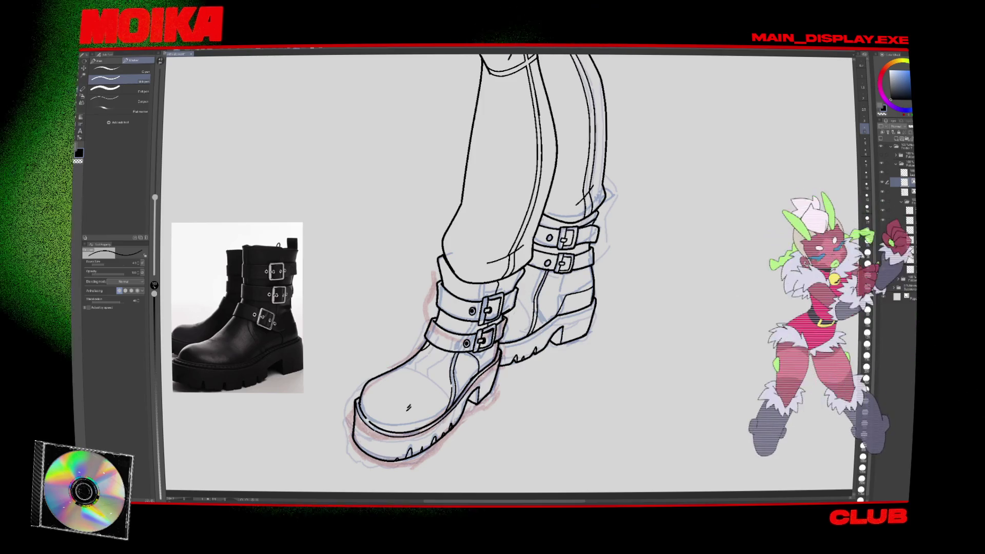
Touch up the line art with eraser and pen, mirroring the view to check the whole figure.
key(e)
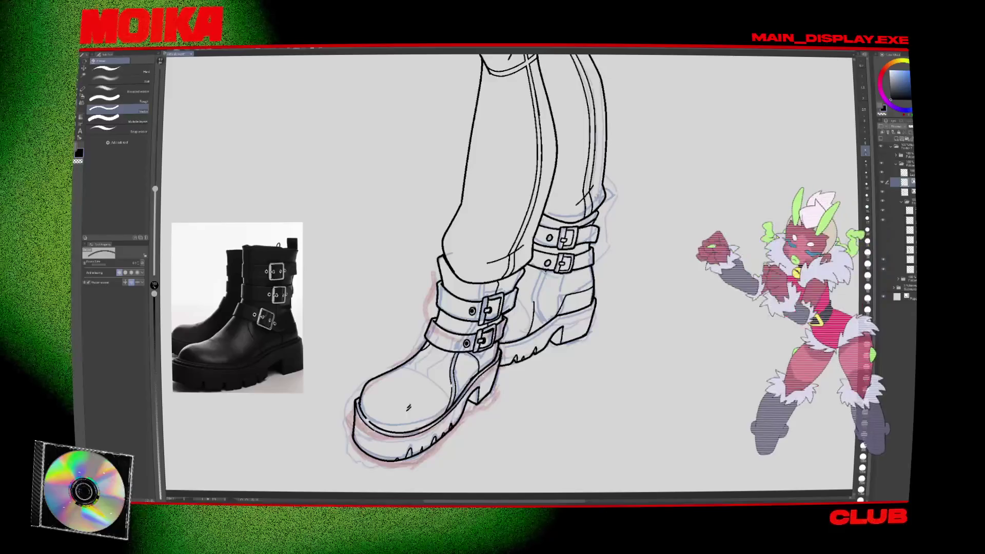
key(p)
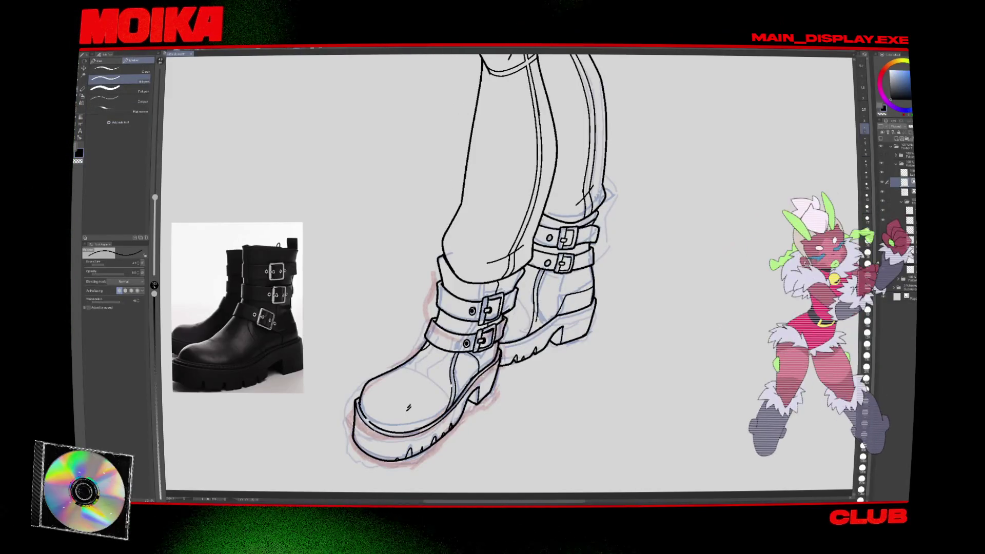
scroll(510, 278, up, 5)
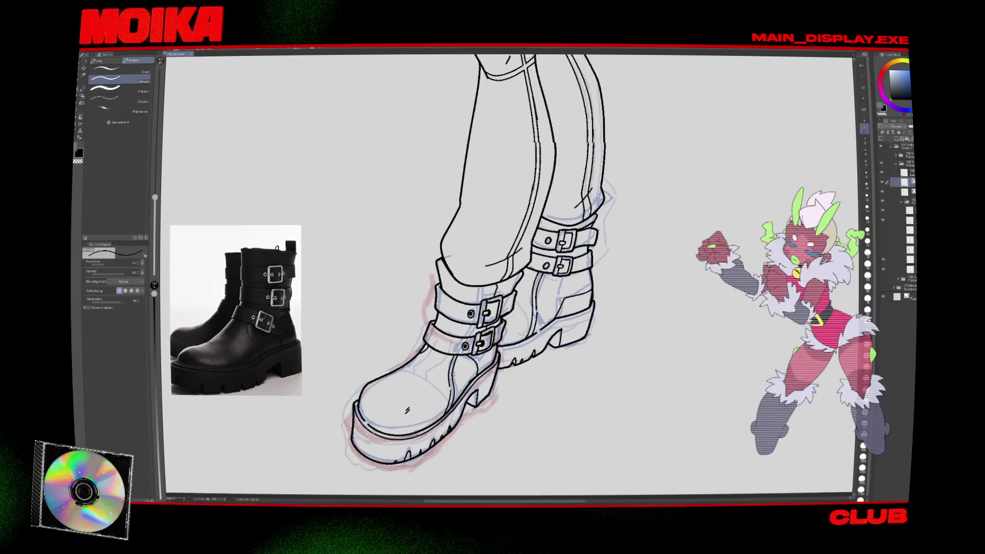
scroll(508, 277, down, 5)
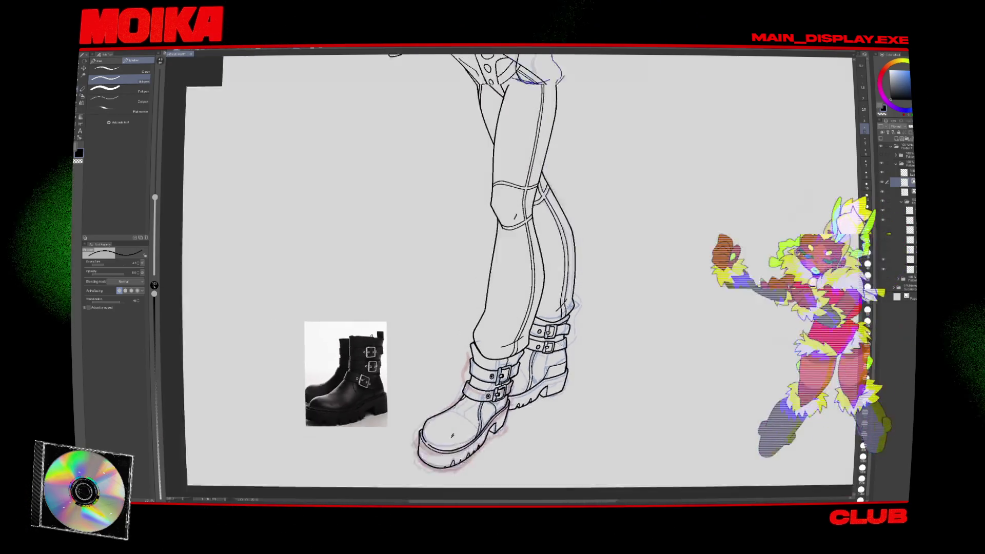
scroll(508, 277, up, 5)
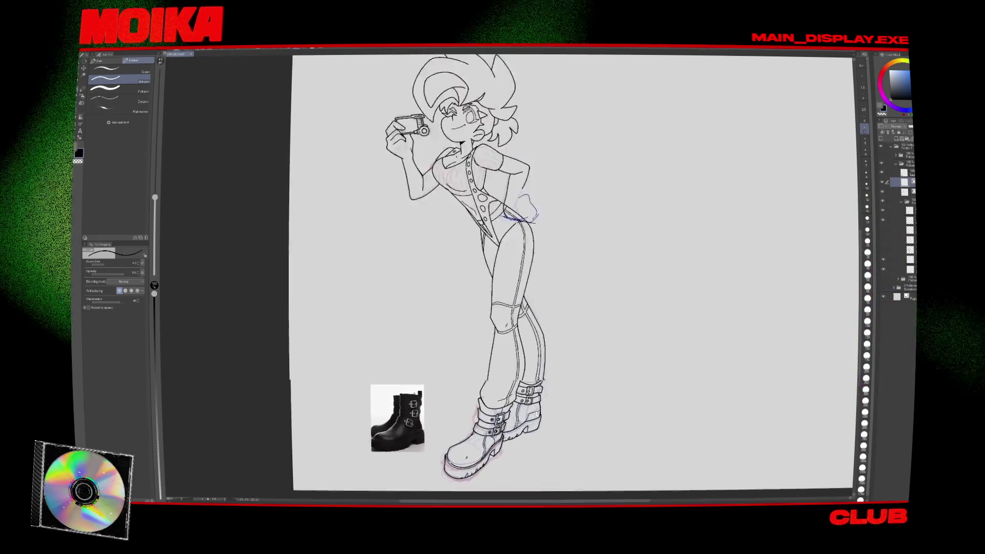
key(h)
scroll(646, 226, up, 3)
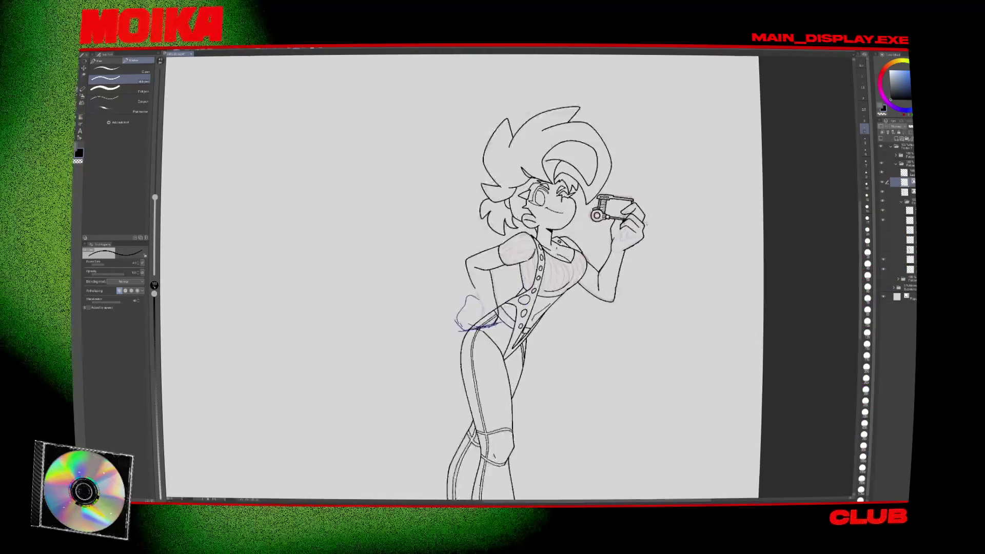
scroll(646, 225, up, 3)
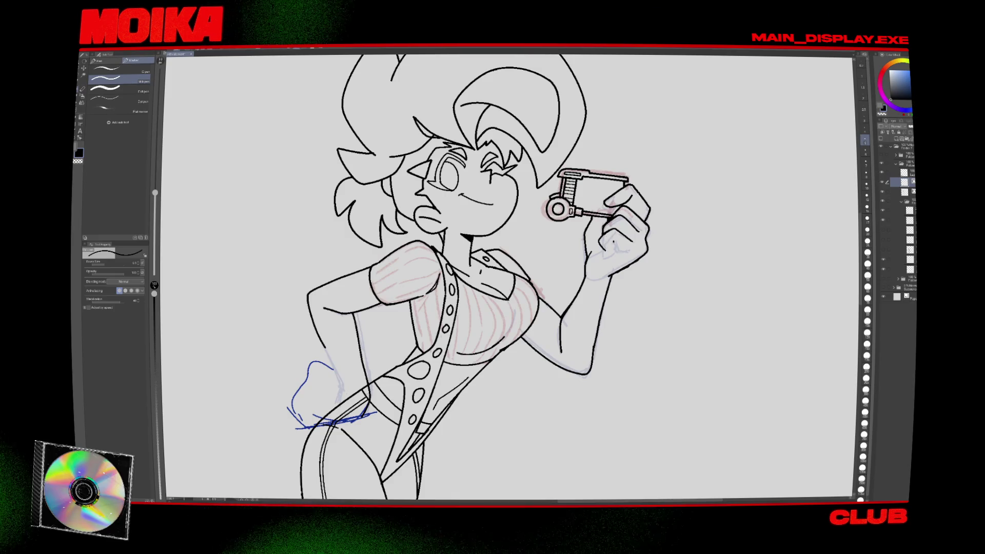
key(h)
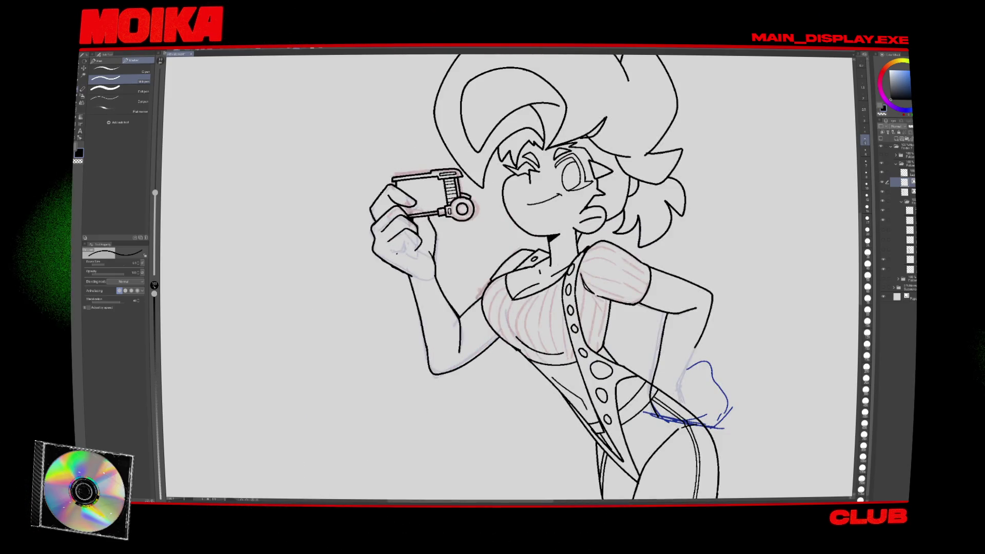
key(h)
Clean up the ink on the face and camera hand, zooming in and mirroring to check.
key(e)
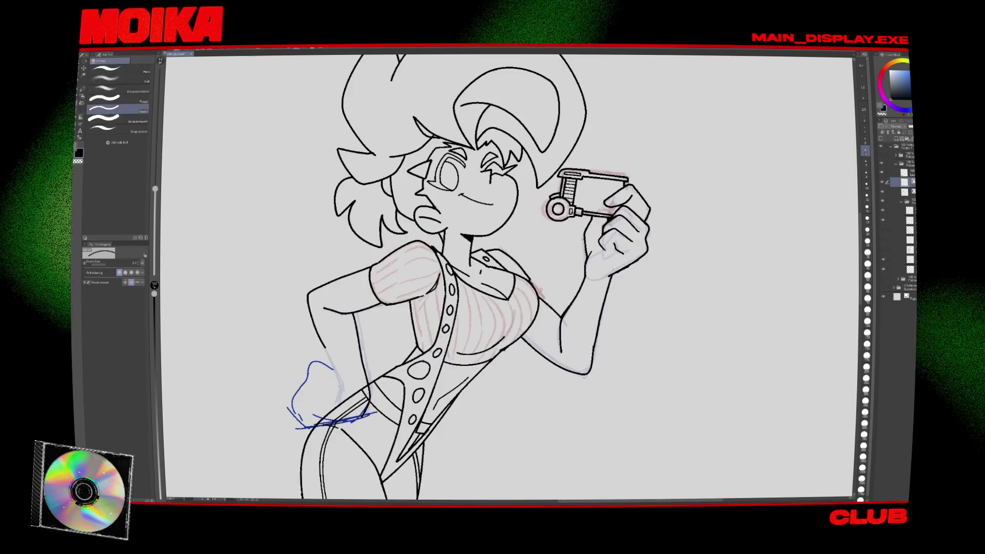
key(p)
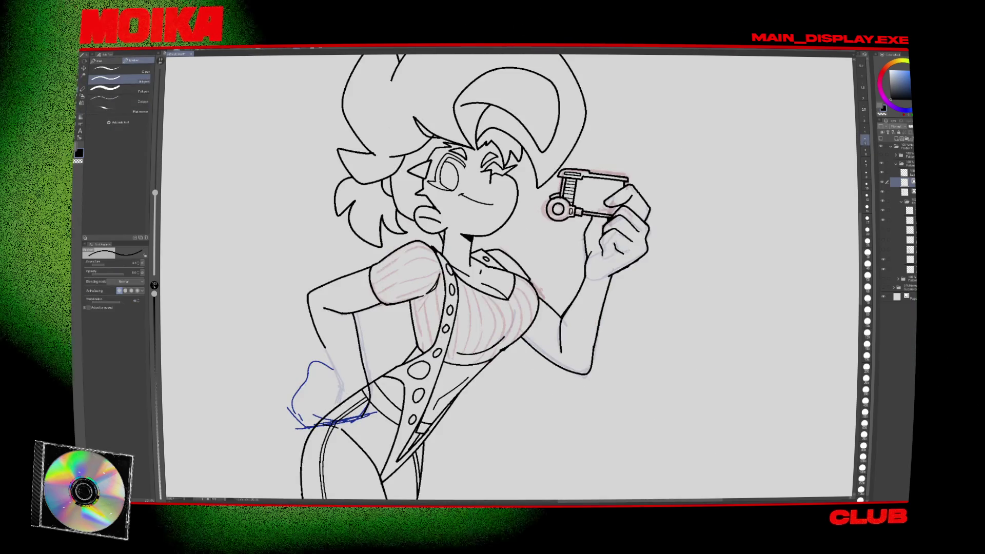
key(h)
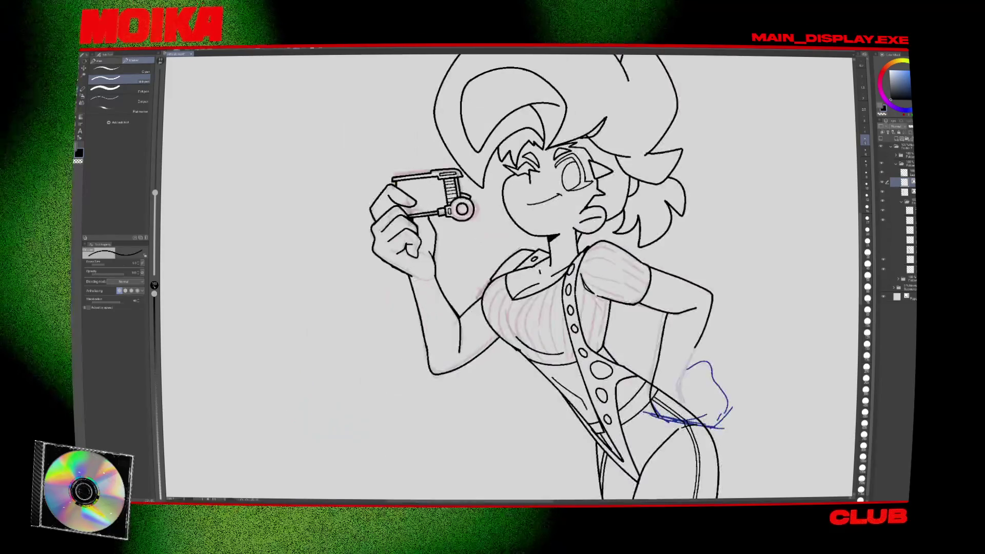
key(h)
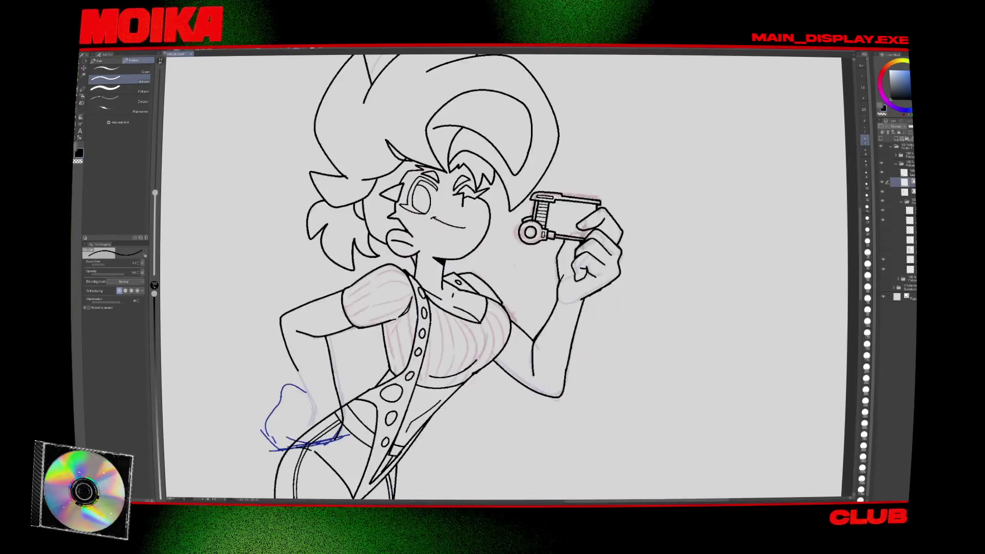
key(ctrl+minus)
key(ctrl+minus)
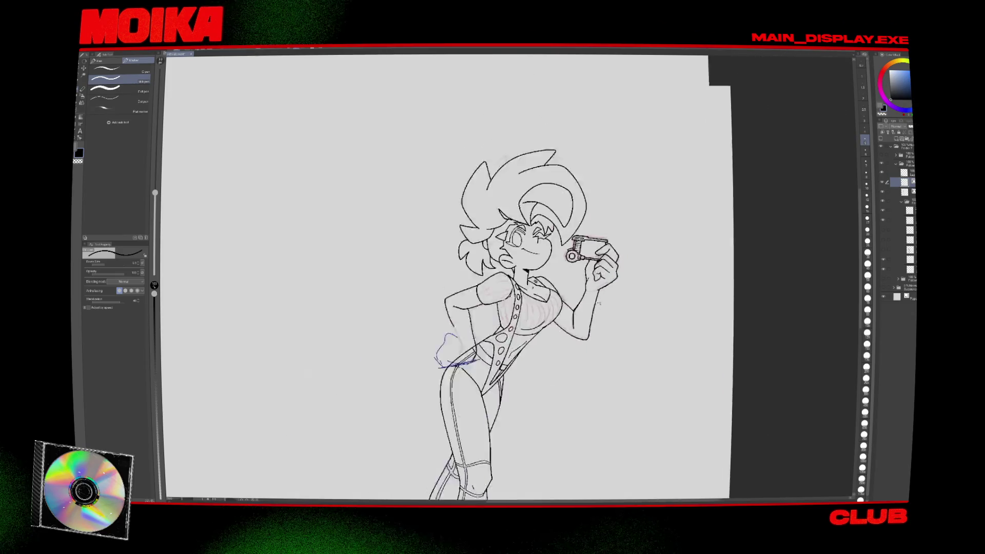
key(ctrl+plus)
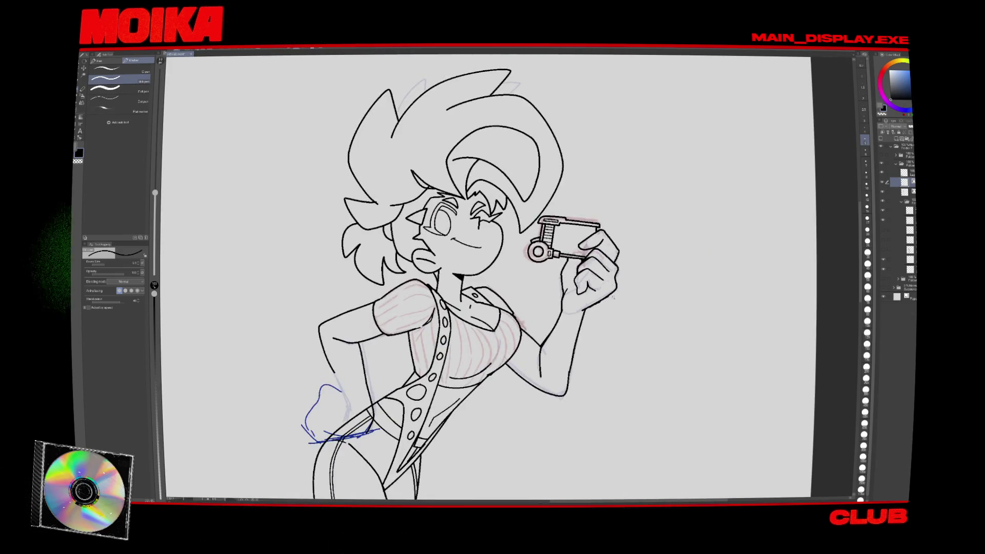
key(ctrl+minus)
key(ctrl+minus)
key(ctrl+plus)
key(ctrl+plus)
key(ctrl+plus)
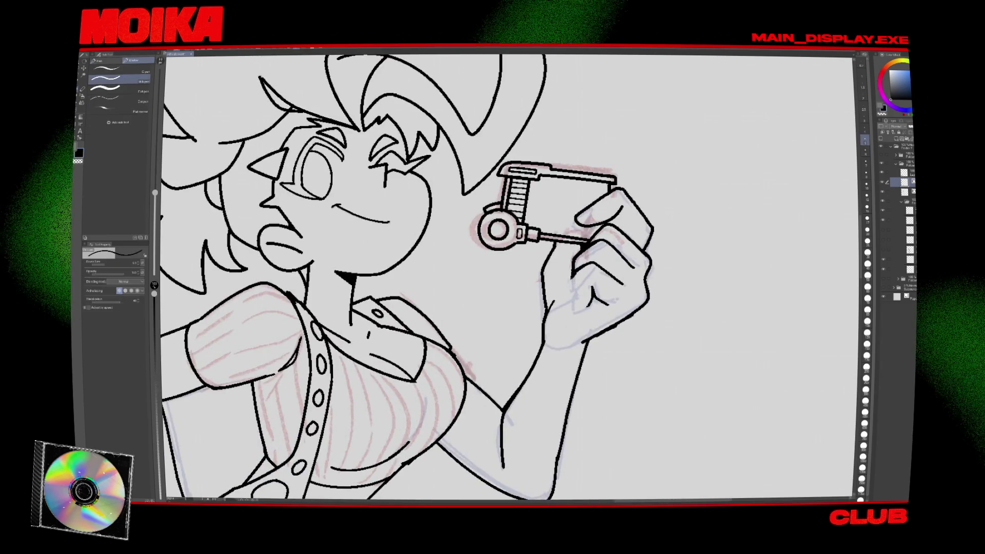
key(e)
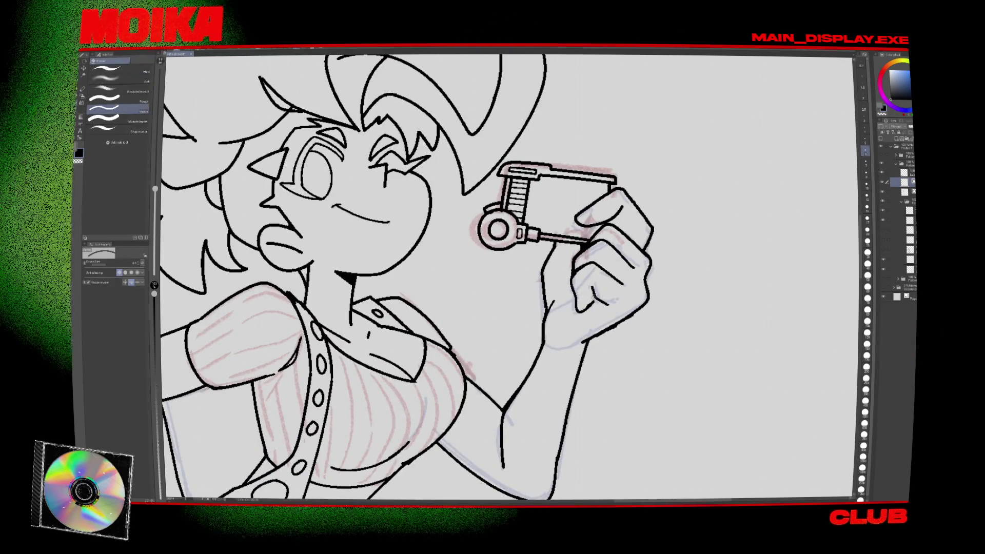
key(p)
key(p)
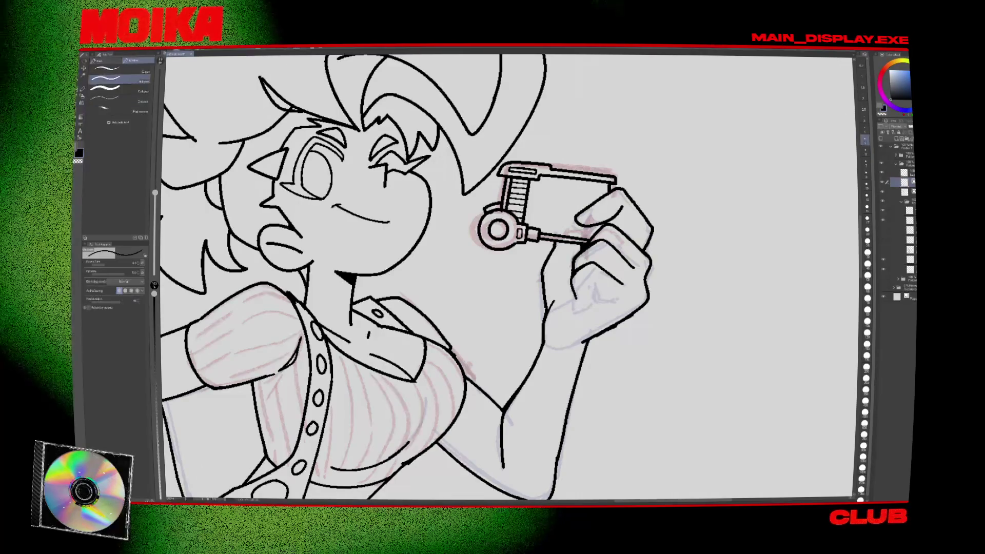
key(h)
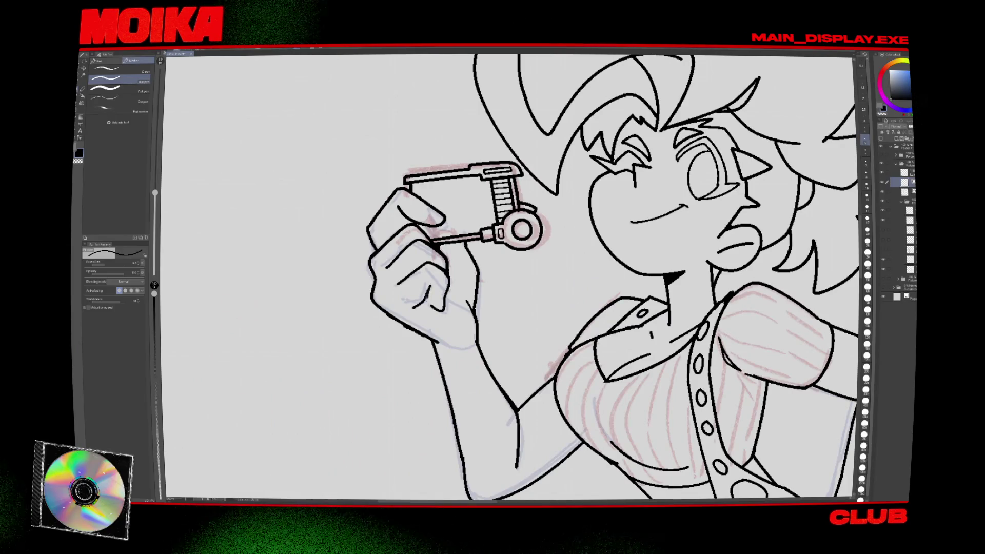
key(h)
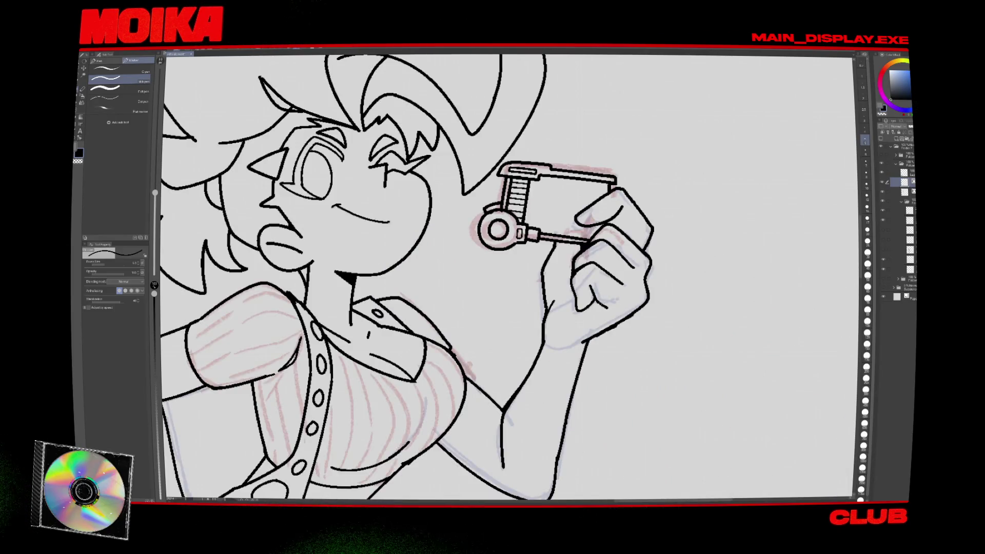
Fit the whole page in view, then tilt the view to erase lines on the torso.
key(ctrl+0)
scroll(636, 309, up, 3)
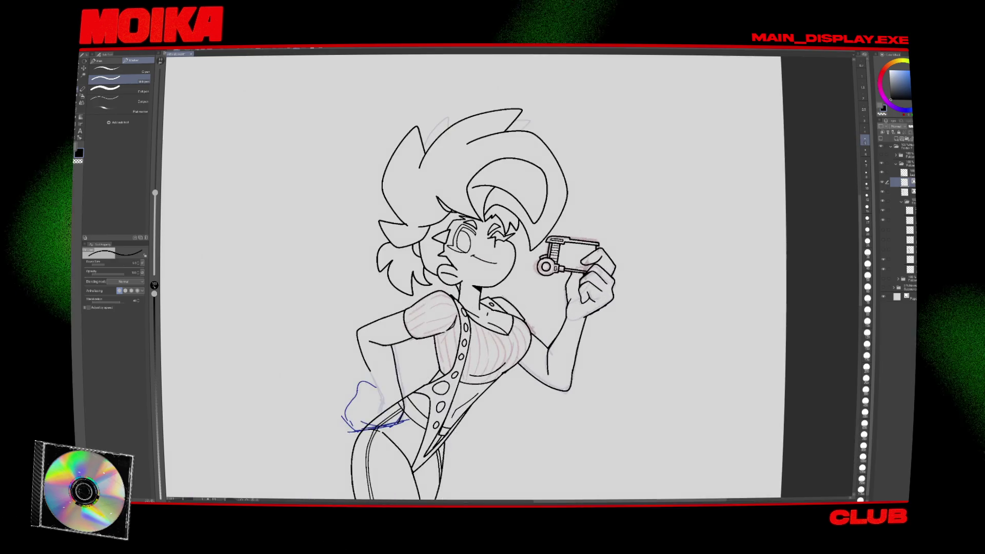
key(h)
scroll(409, 284, up, 1)
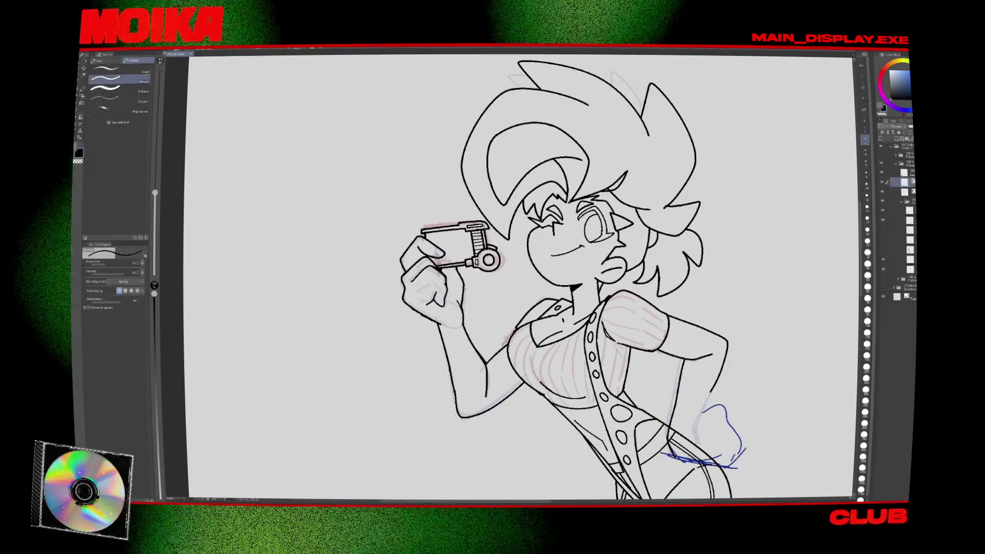
key(h)
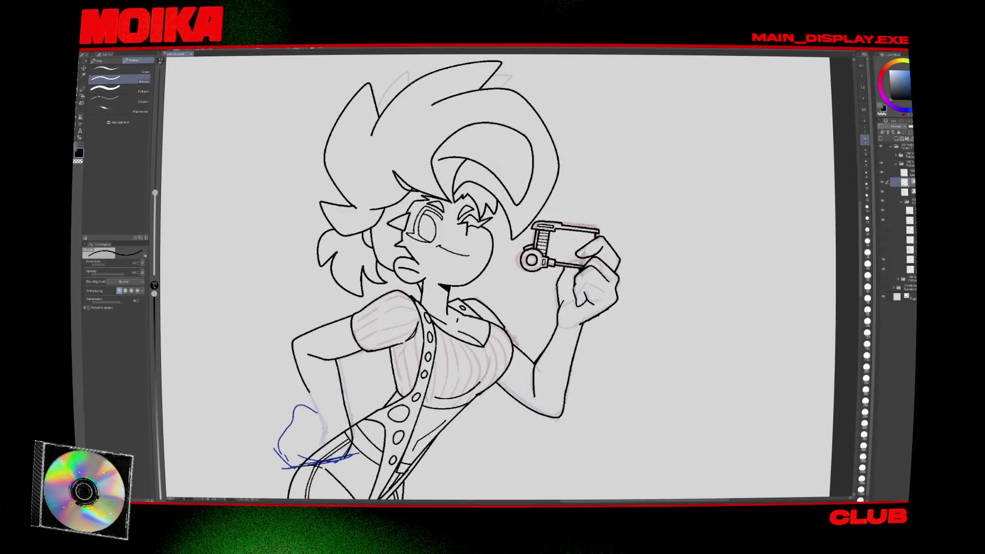
key(minus)
key(minus)
key(minus)
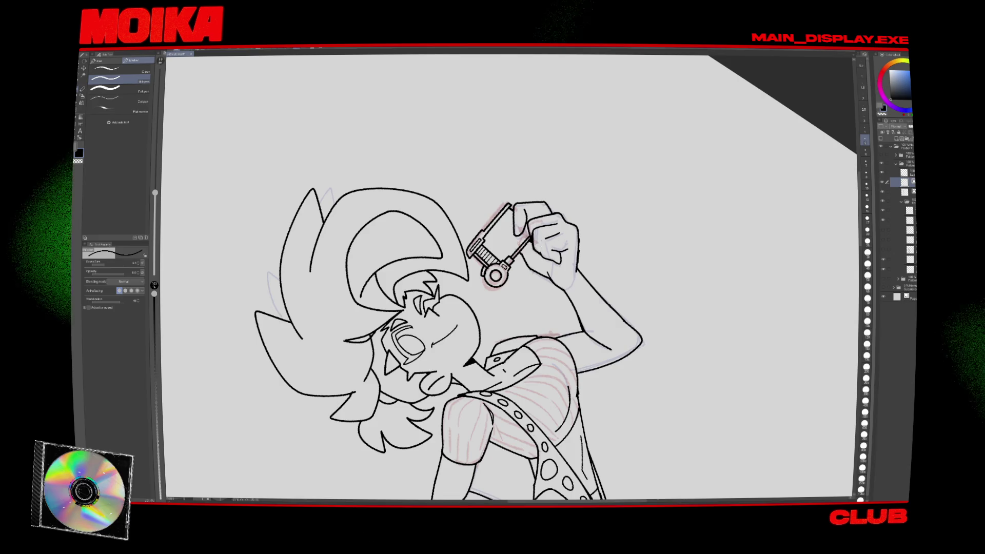
key(e)
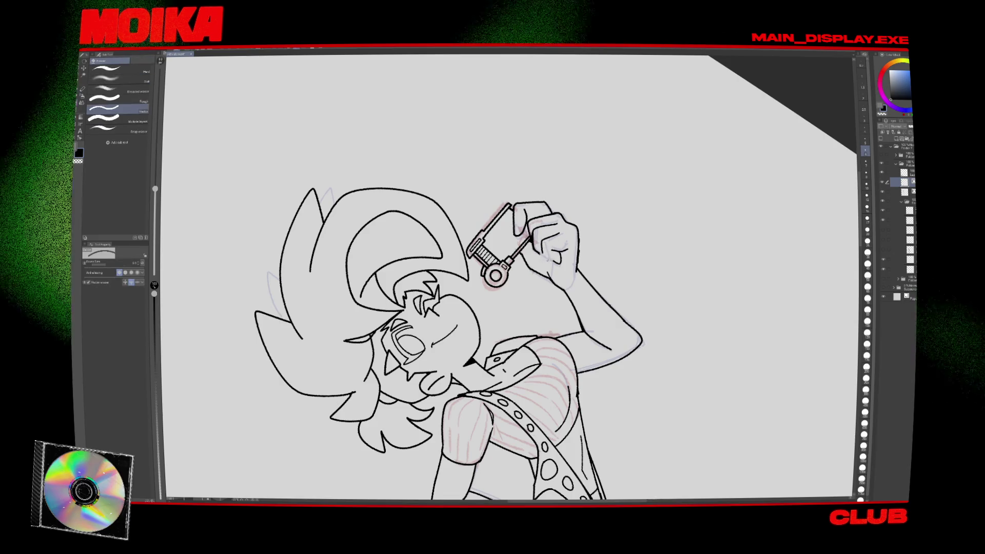
key(equal)
key(equal)
key(equal)
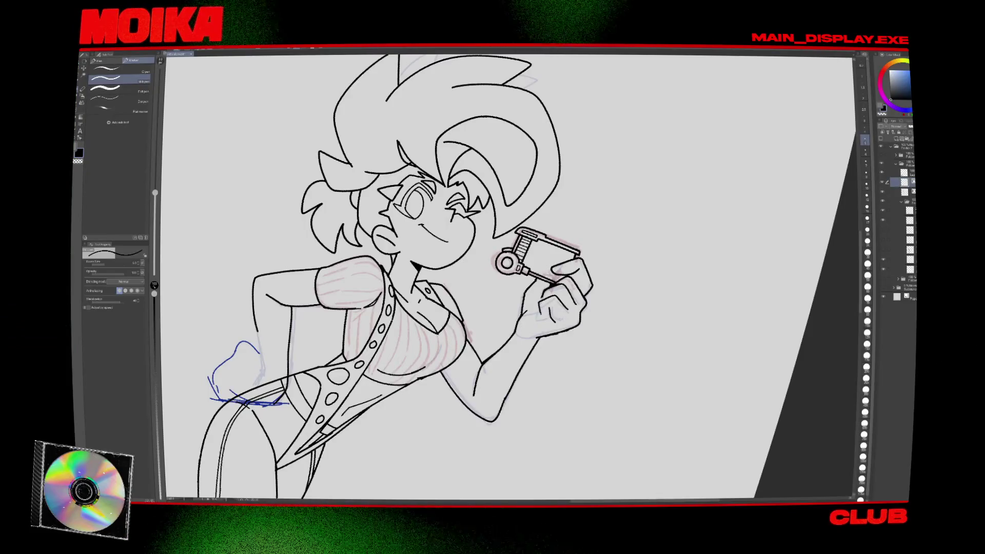
Erase stray lines and re-ink on the full page, mirroring to check the figure's proportions.
key(h)
key(h)
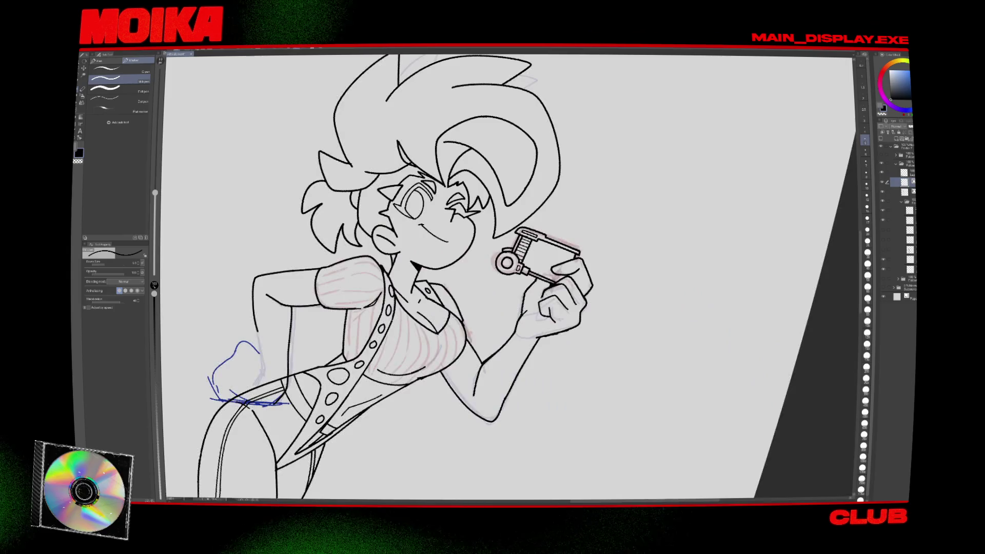
key(e)
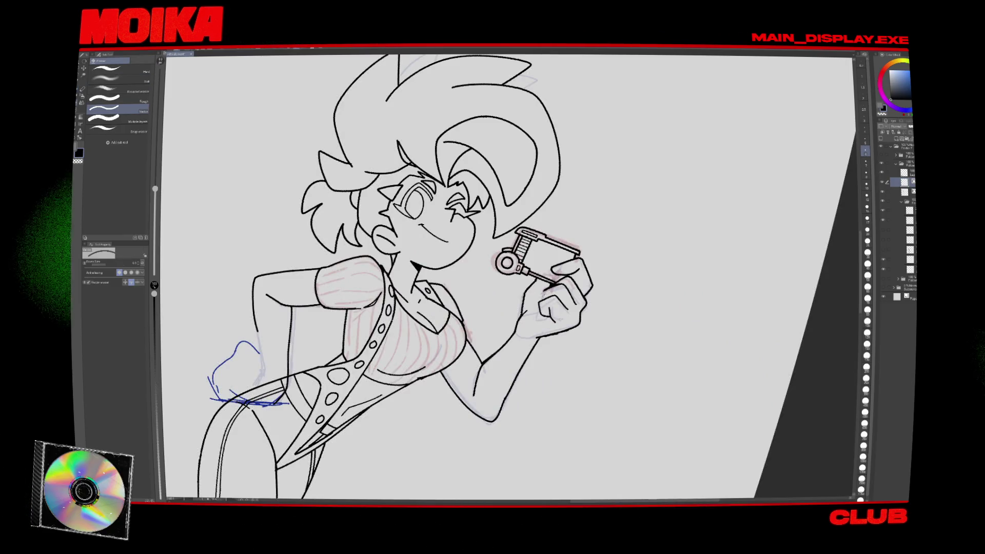
key(p)
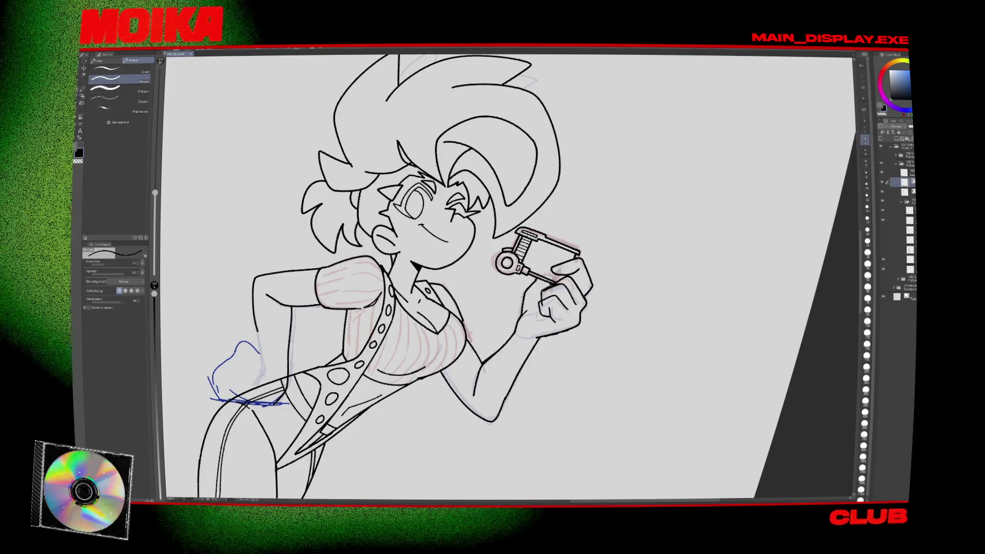
key(e)
key(ctrl+0)
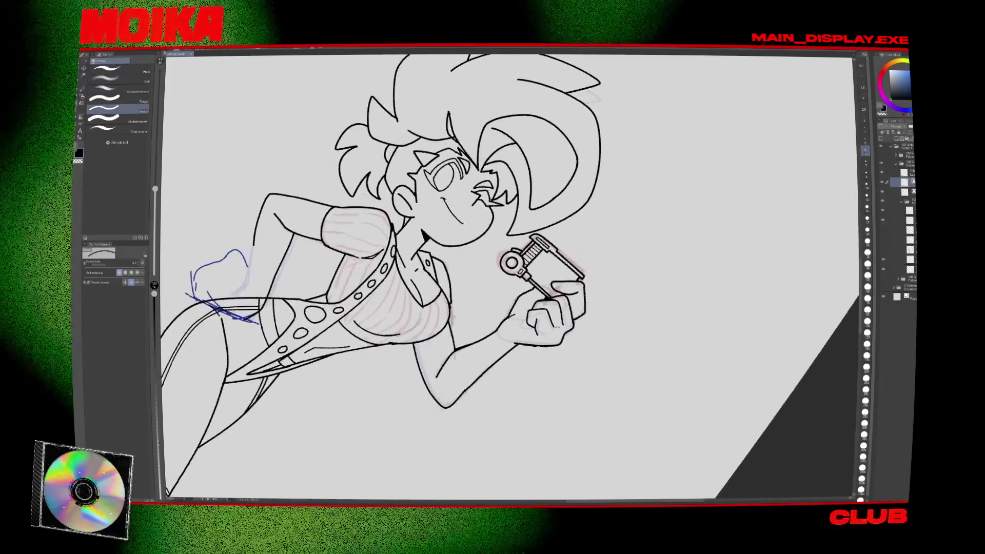
key(h)
scroll(420, 285, up, 3)
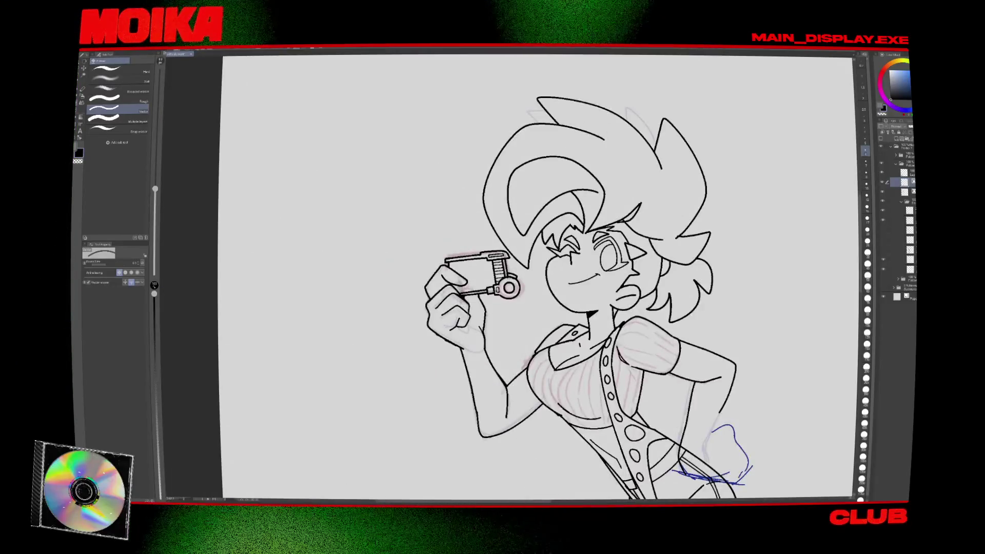
key(p)
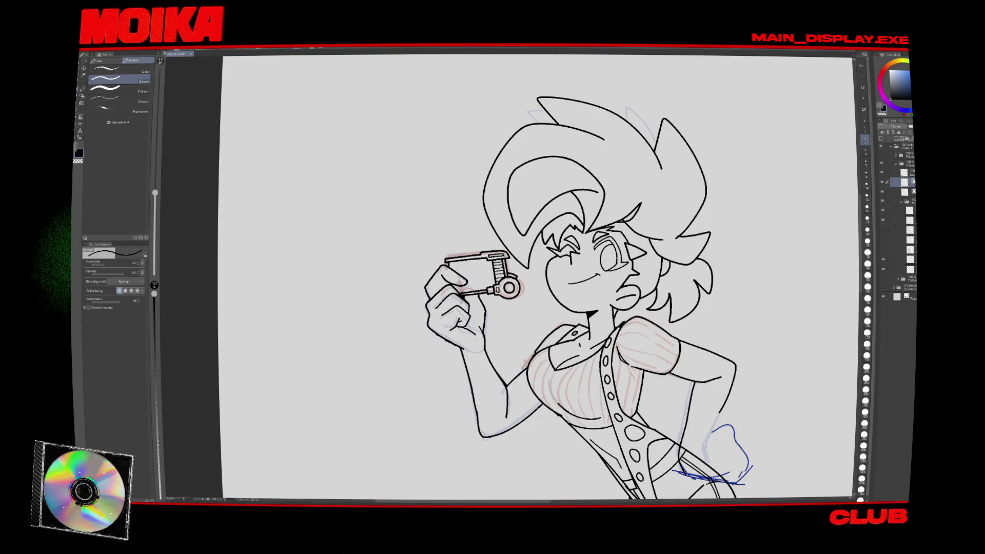
key(h)
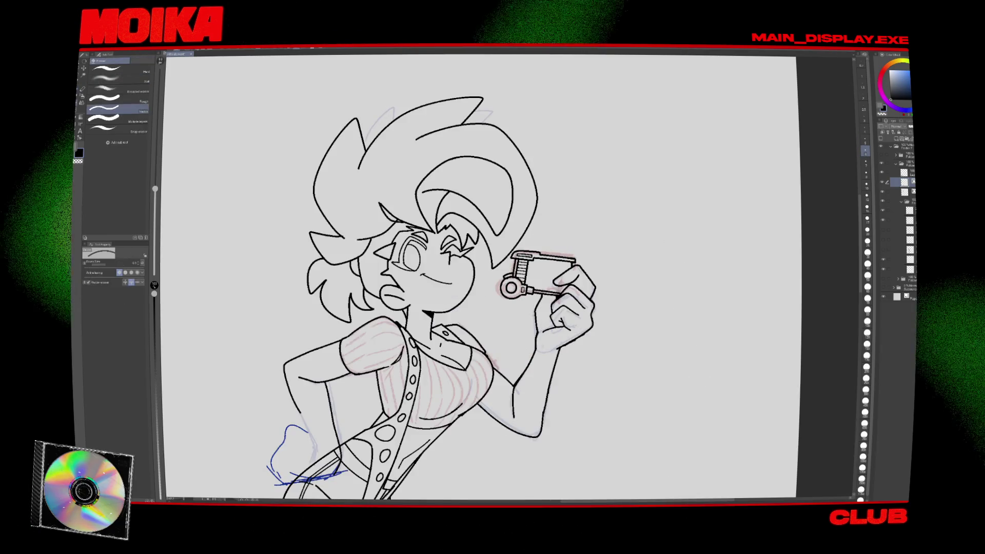
key(e)
scroll(481, 279, down, 5)
scroll(548, 353, up, 2)
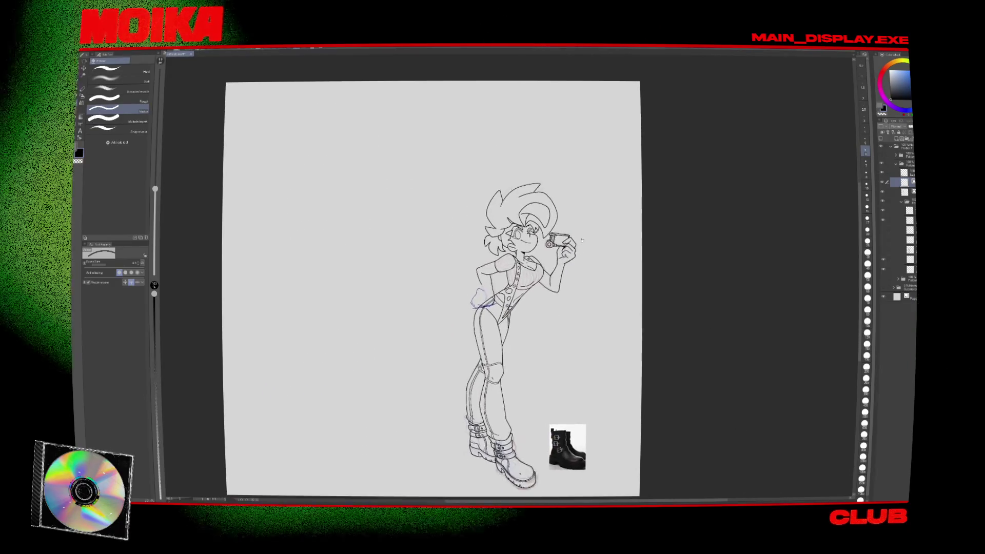
Zoom in and refine the camera's ink lines, alternating pen and eraser.
scroll(548, 354, up, 3)
scroll(555, 242, up, 1)
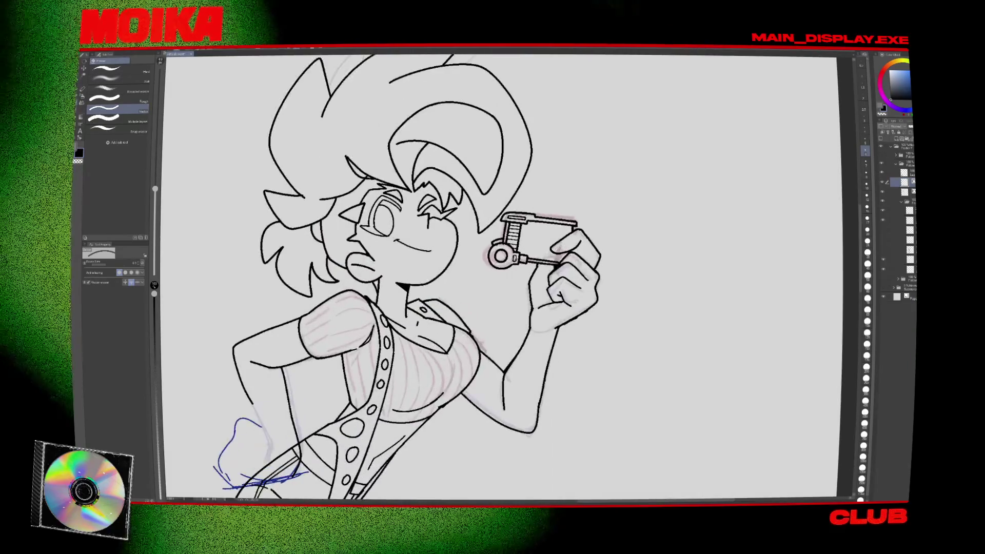
key(p)
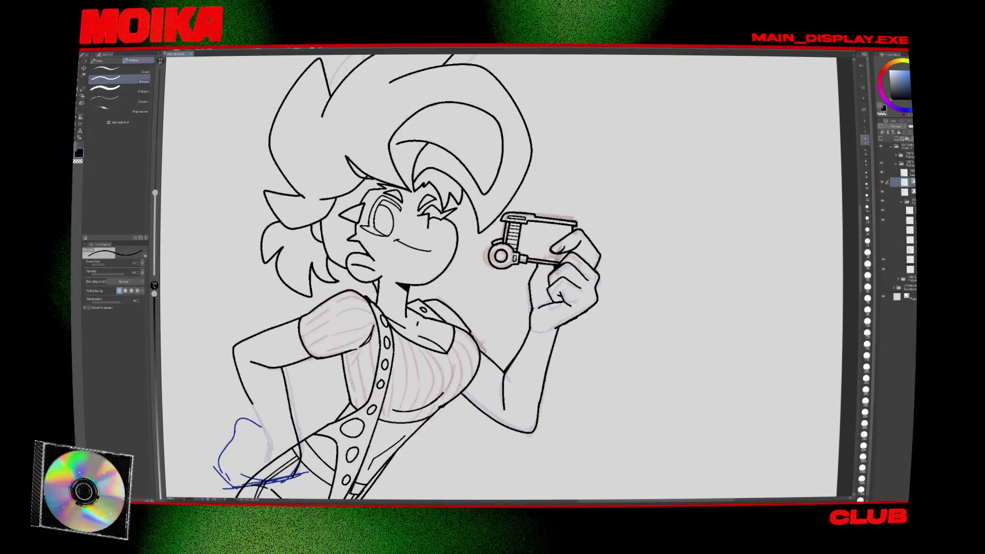
scroll(575, 258, down, 3)
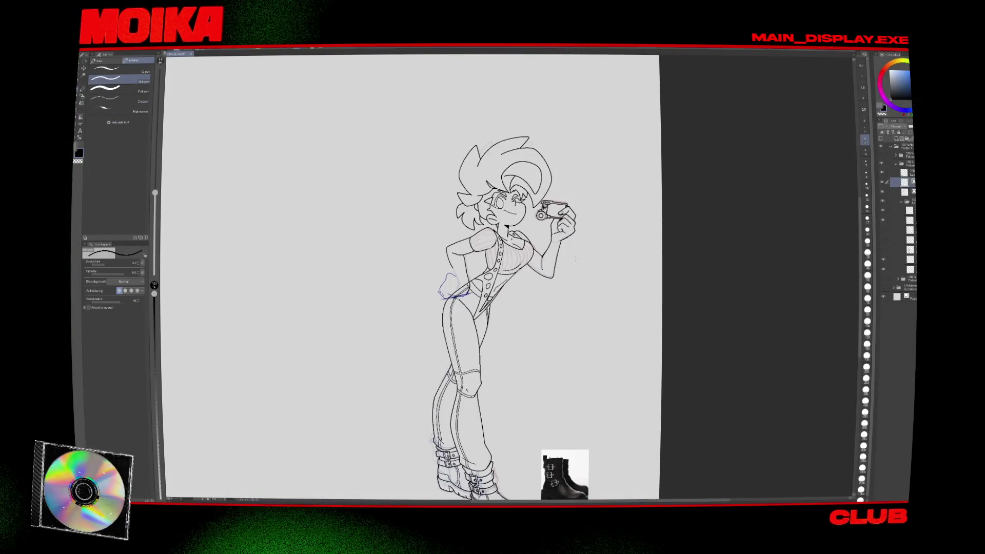
scroll(571, 215, up, 3)
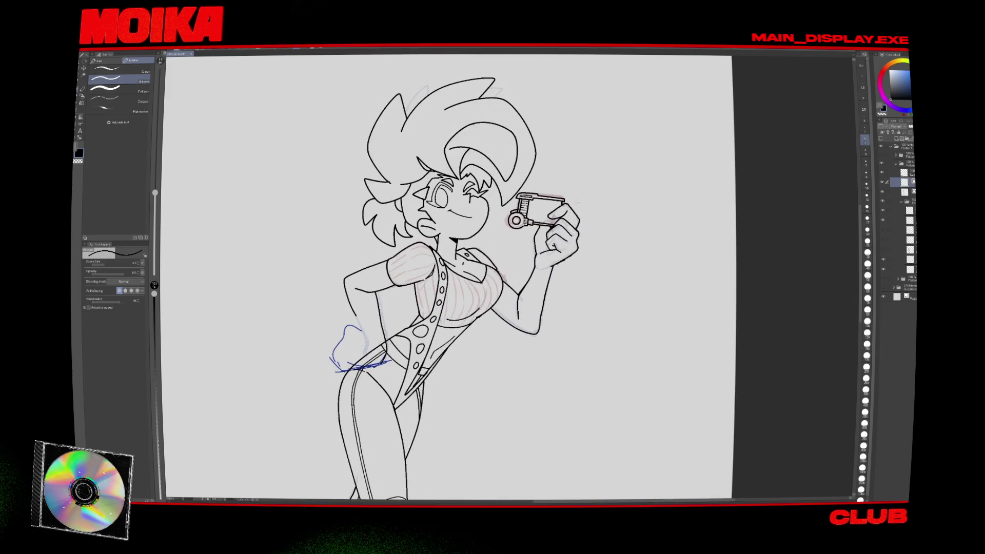
scroll(572, 208, up, 1)
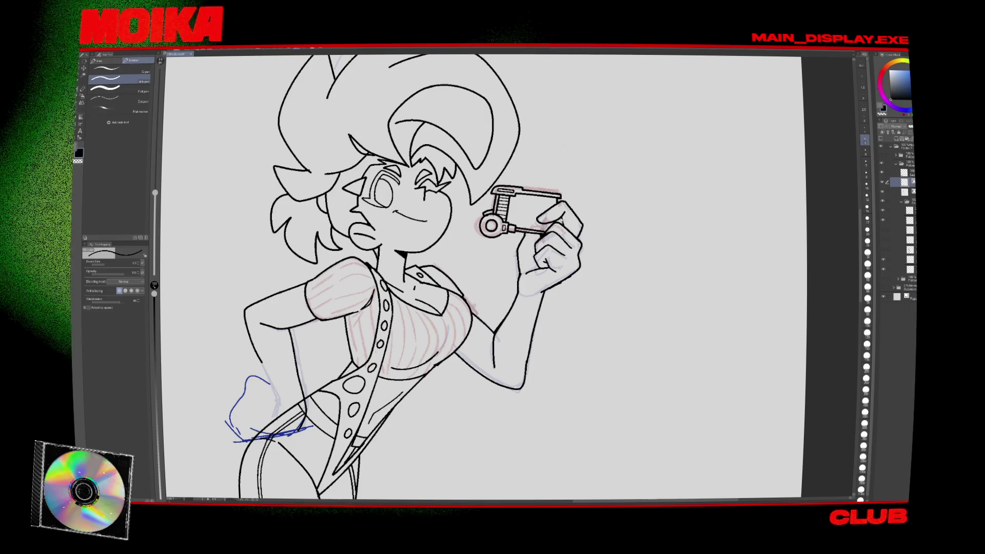
key(h)
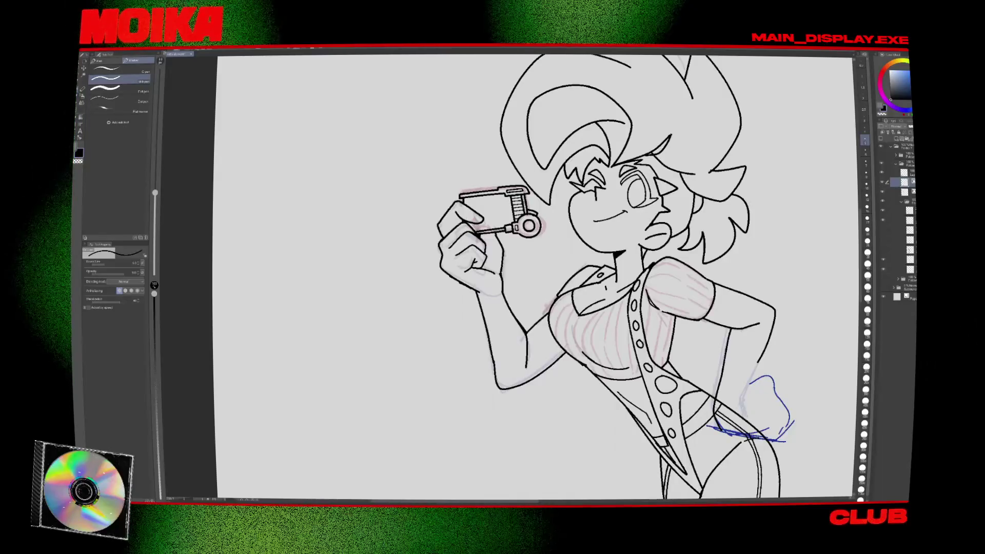
key(h)
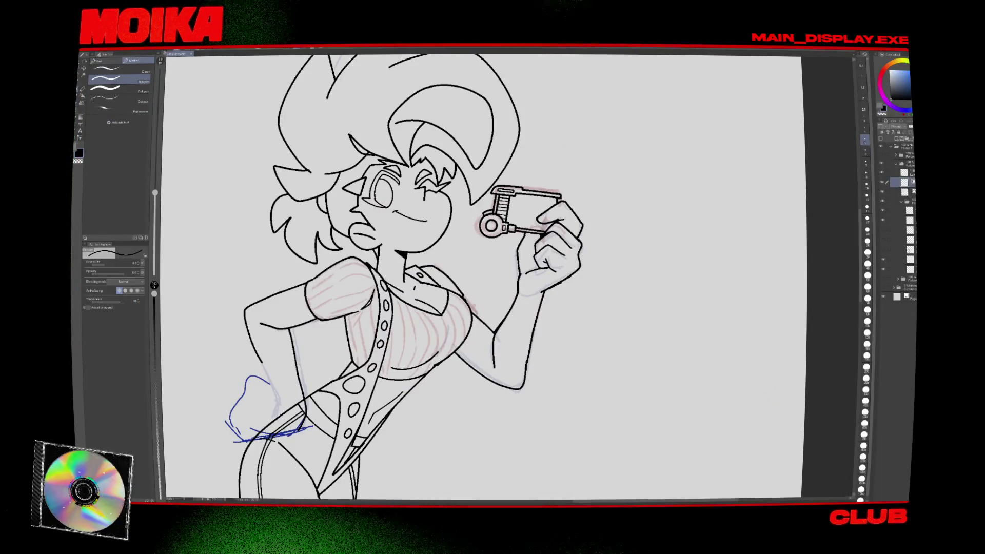
key(e)
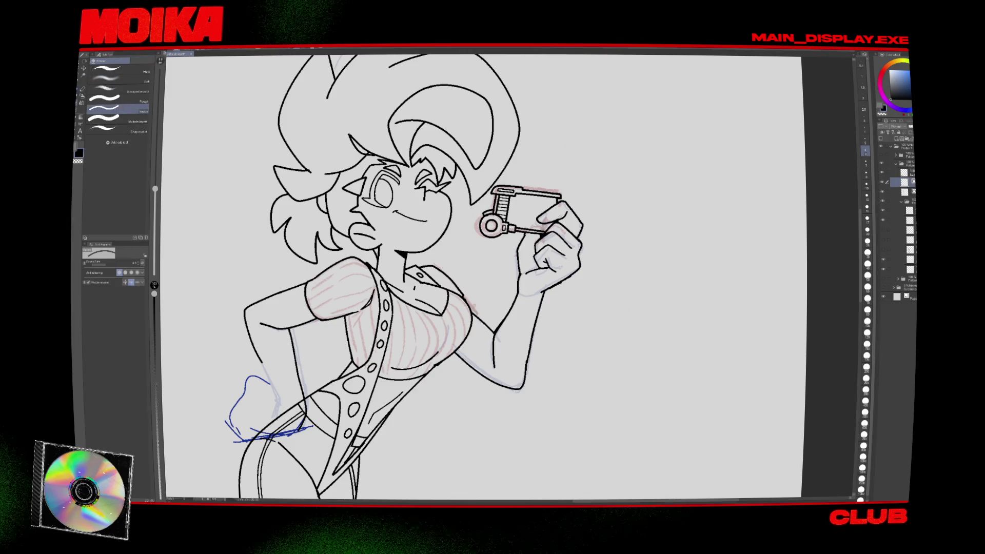
key(p)
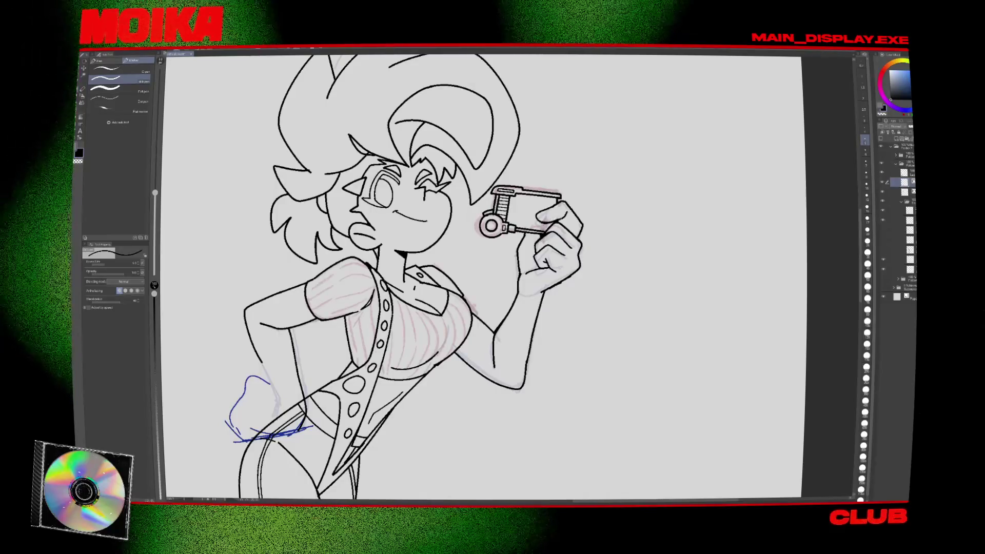
key(e)
key(p)
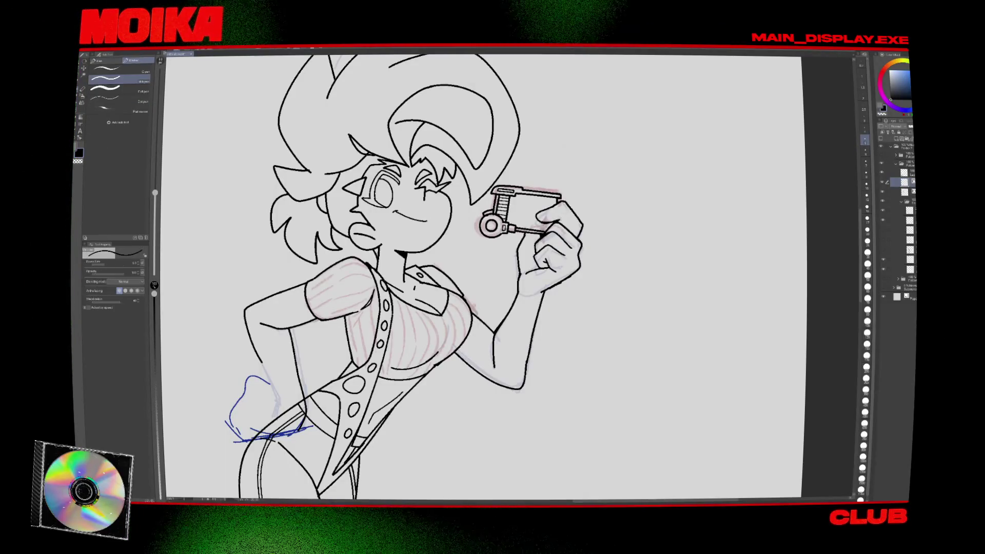
Touch up the raised hand's lines, mirroring the drawing to check its balance.
key(h)
key(h)
key(e)
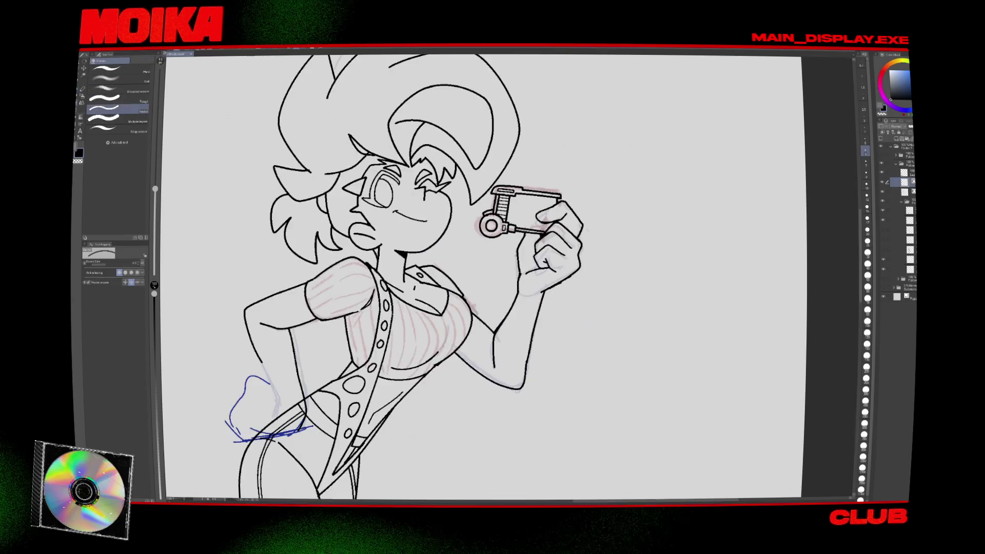
key(h)
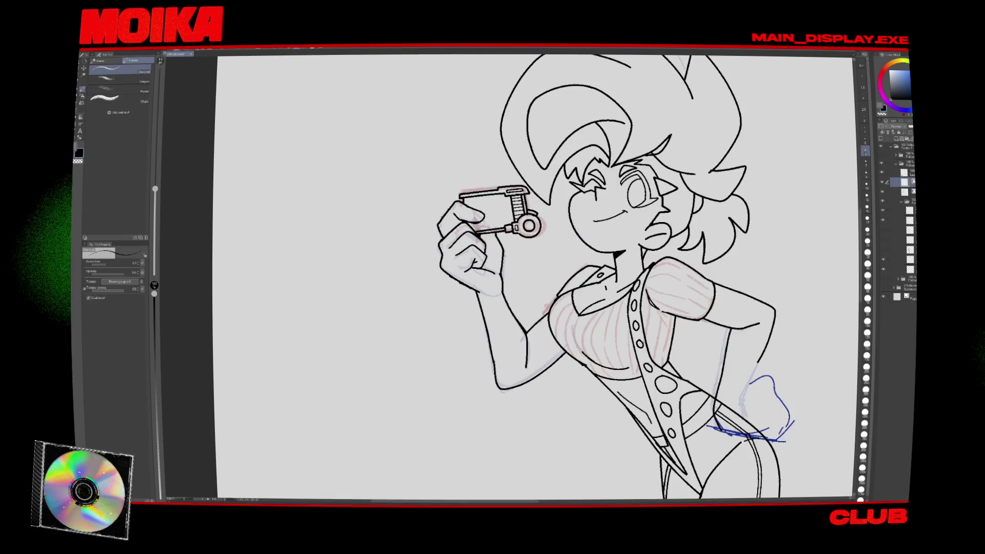
key(e)
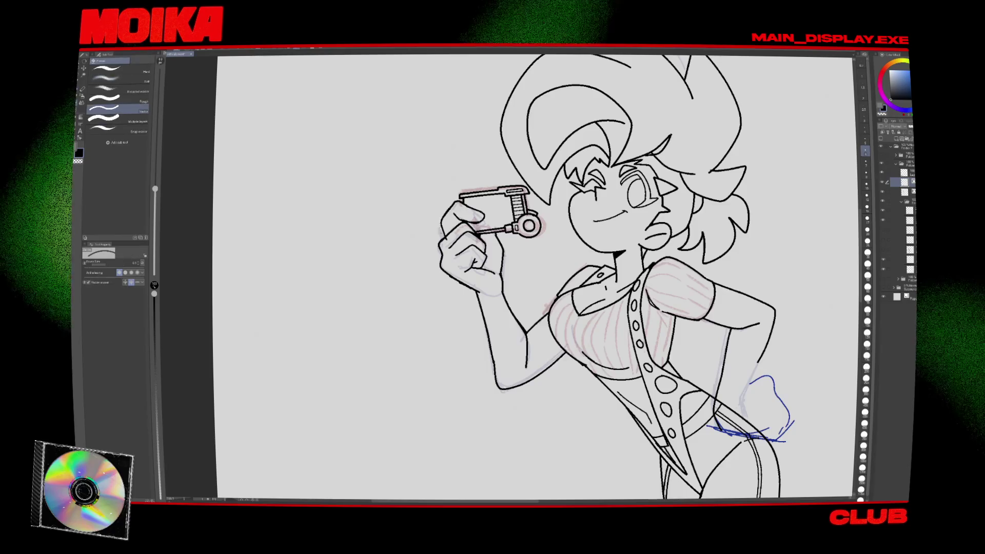
key(p)
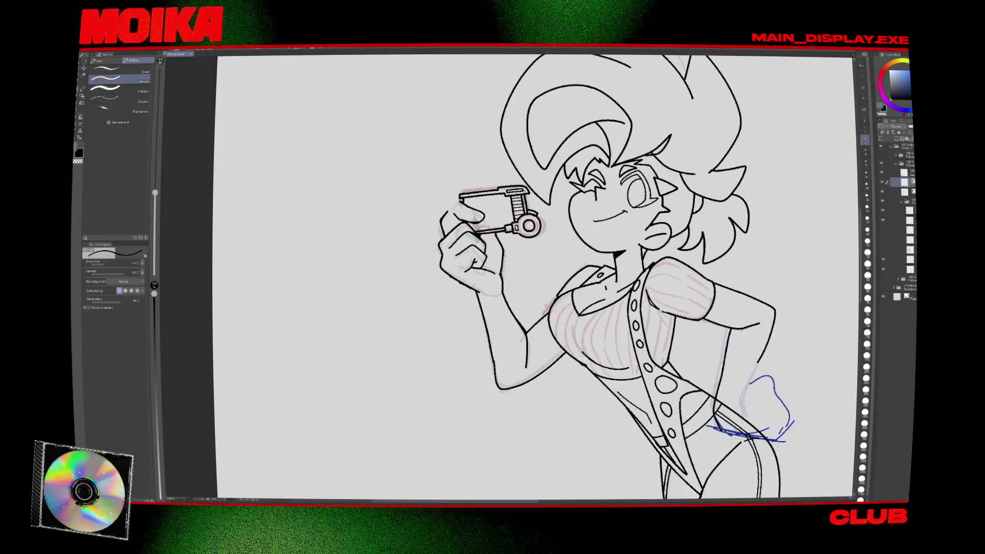
key(h)
key(e)
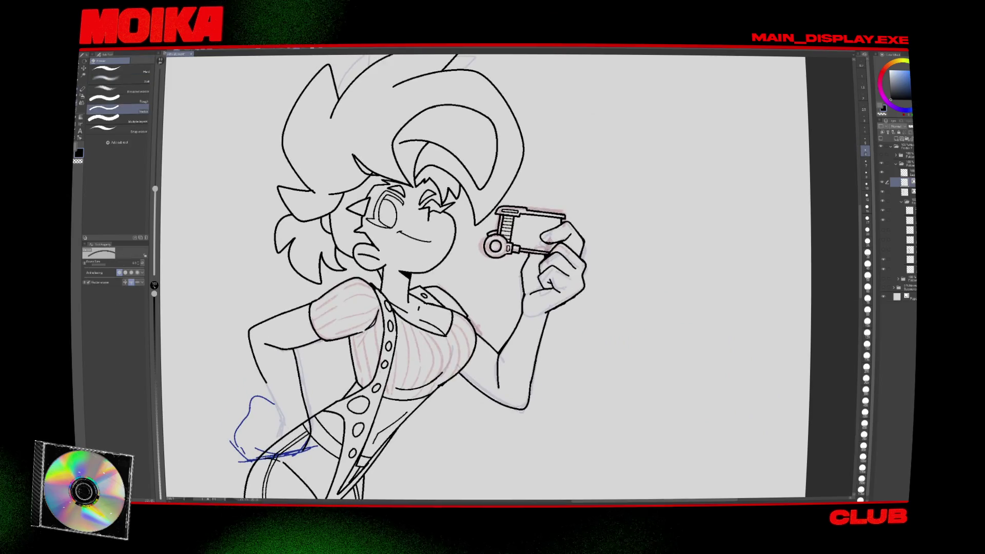
key(p)
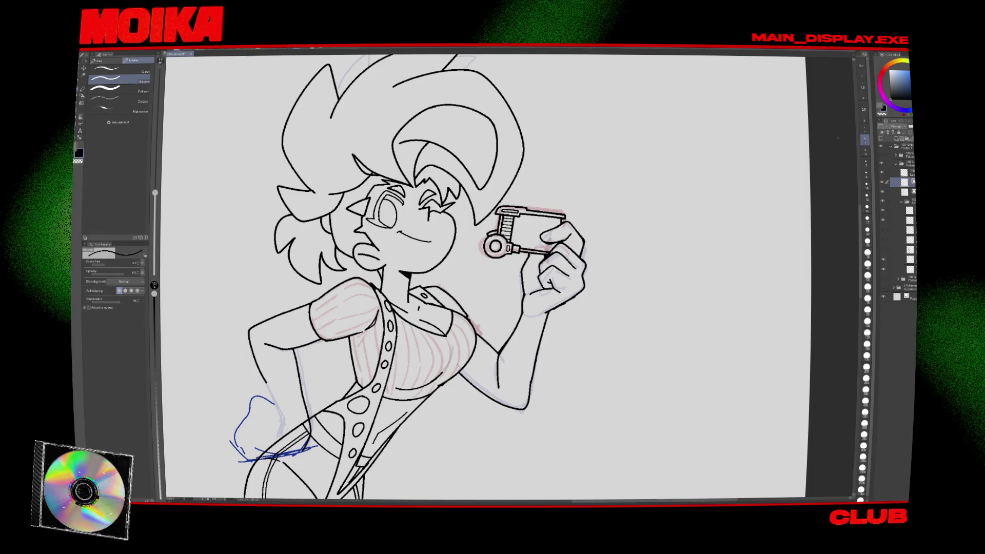
Thicken the pen from 3.0 to 4.0, check the full figure, then tilt the view sideways.
key(bracketright)
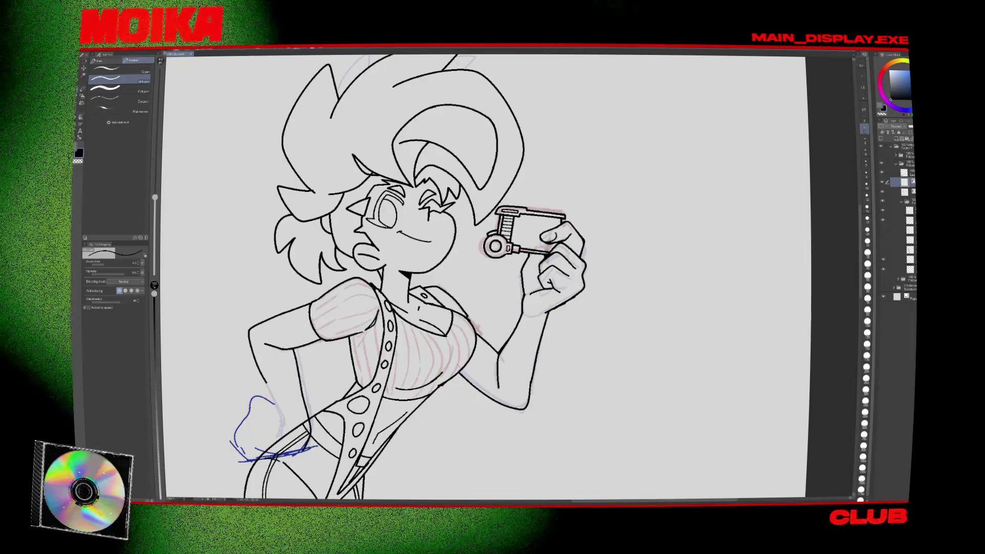
key(h)
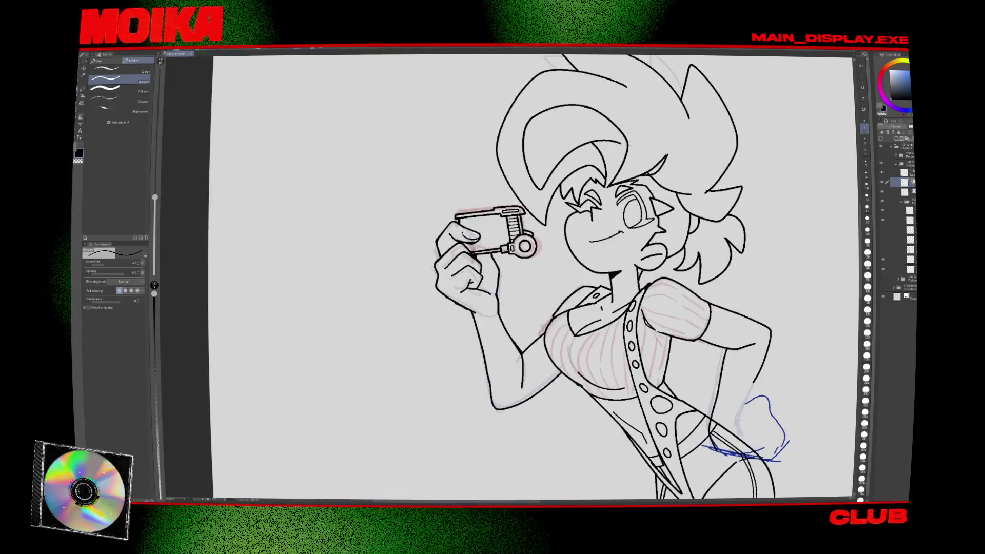
key(h)
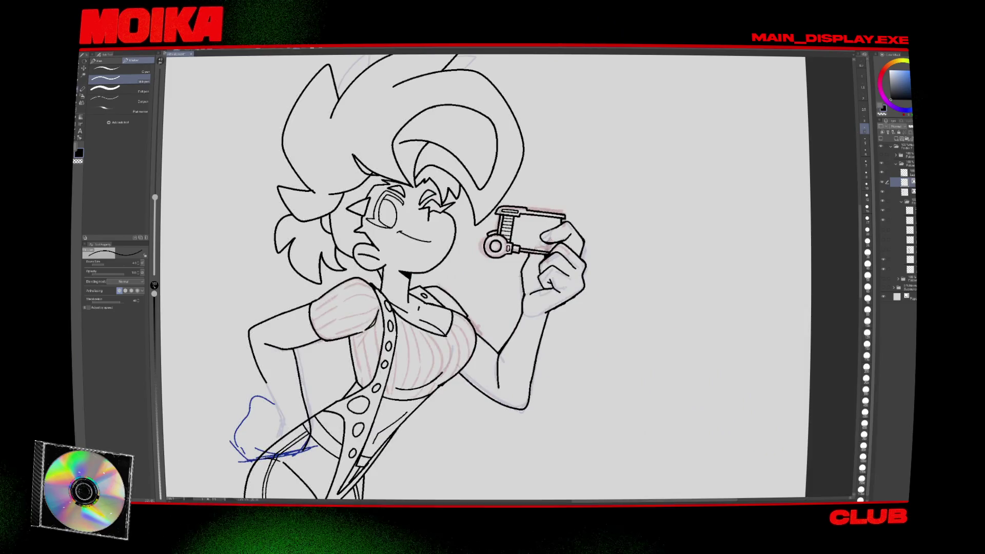
key(ctrl+0)
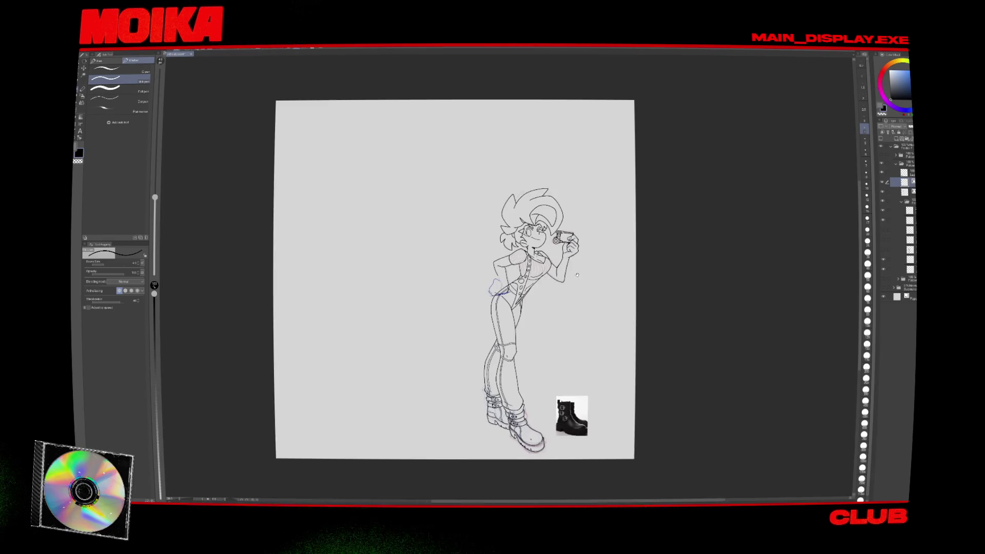
key(ctrl+alt+0)
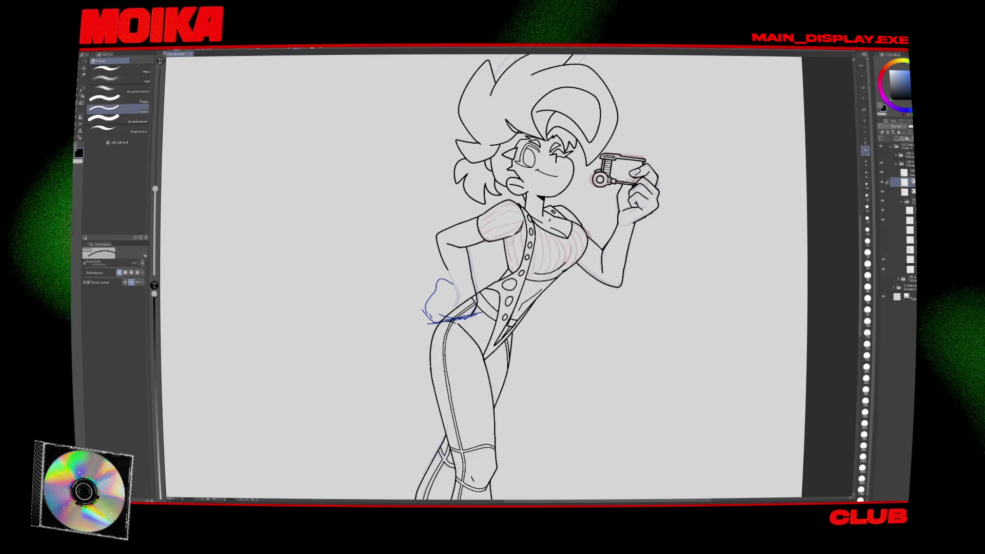
key(h)
key(e)
key(^)
key(^)
key(^)
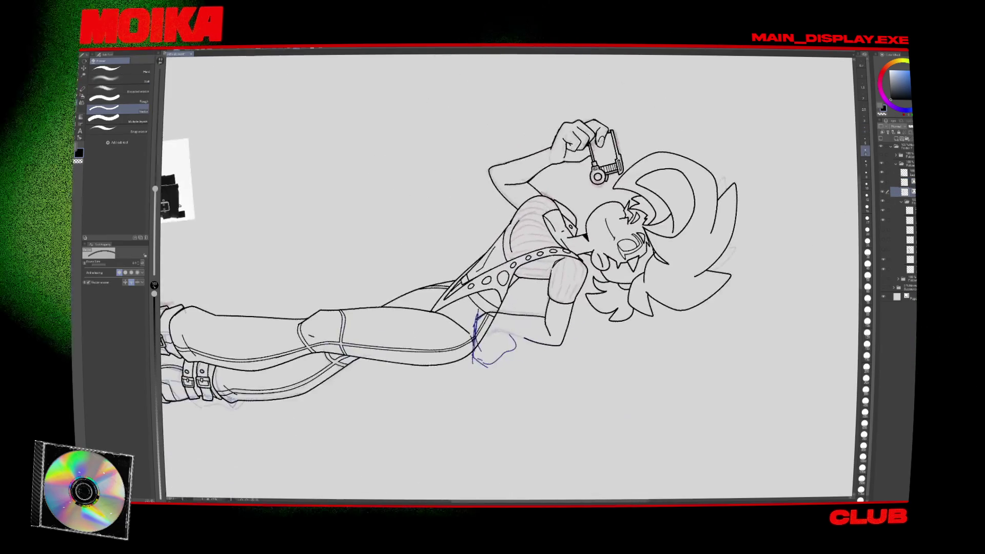
Zoom in on the torso and touch up its lines with the eraser and pen.
key(ctrl+alt+0)
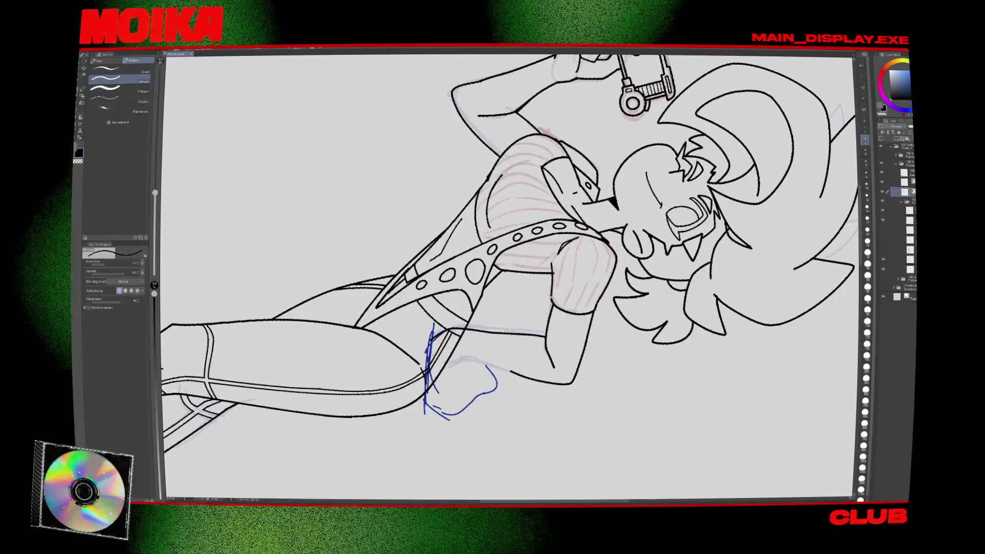
key(e)
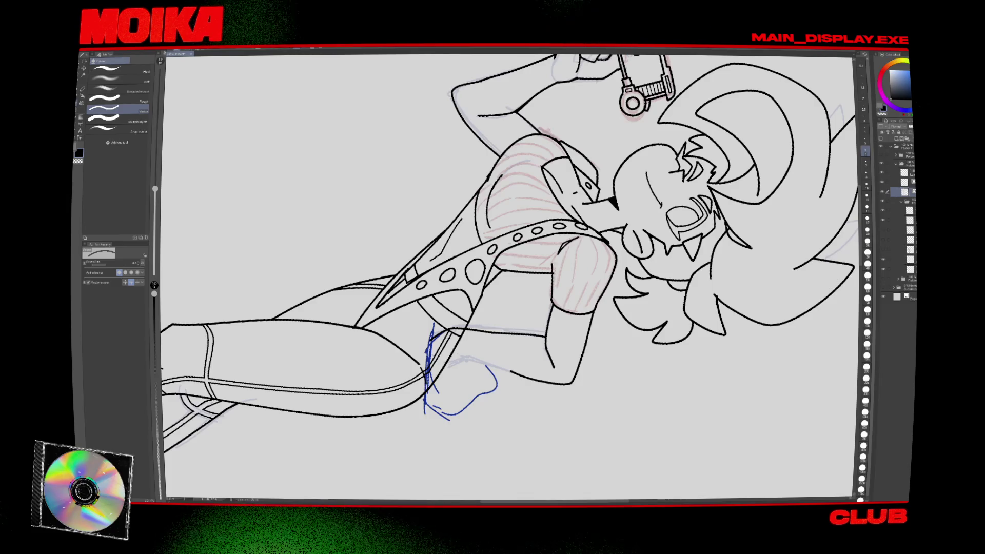
key(p)
key(e)
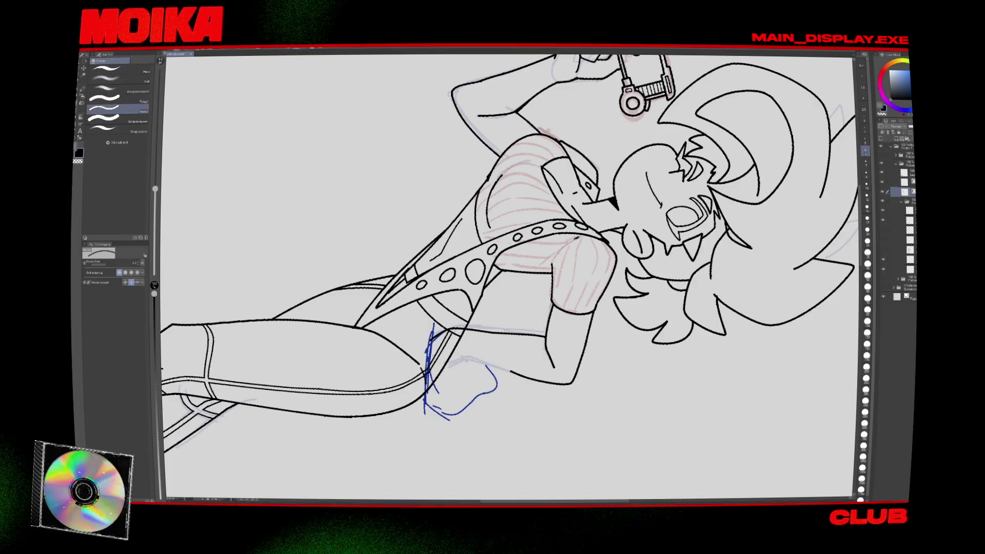
Create a new layer with Ctrl+Shift+N and pick magenta on the colour wheel.
key(p)
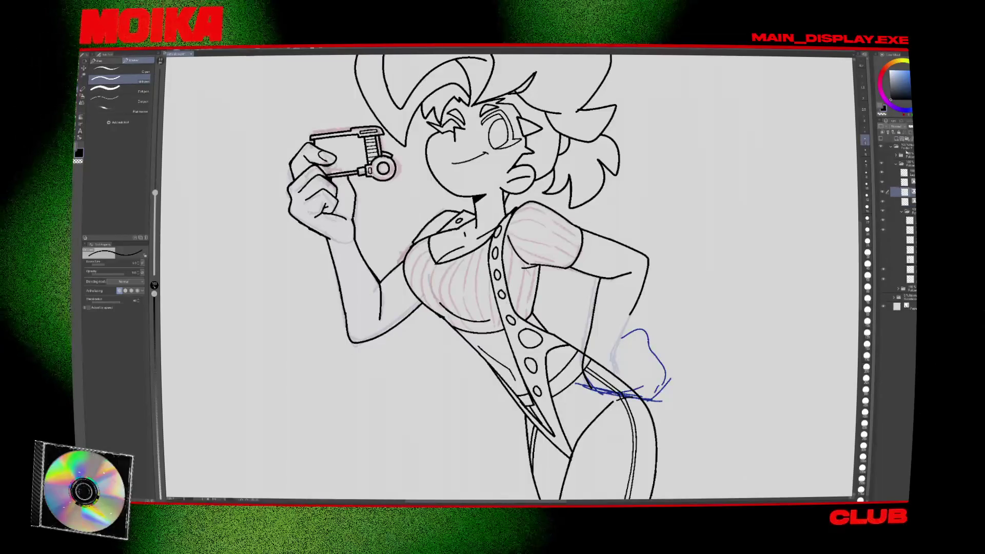
key(ctrl+shift+n)
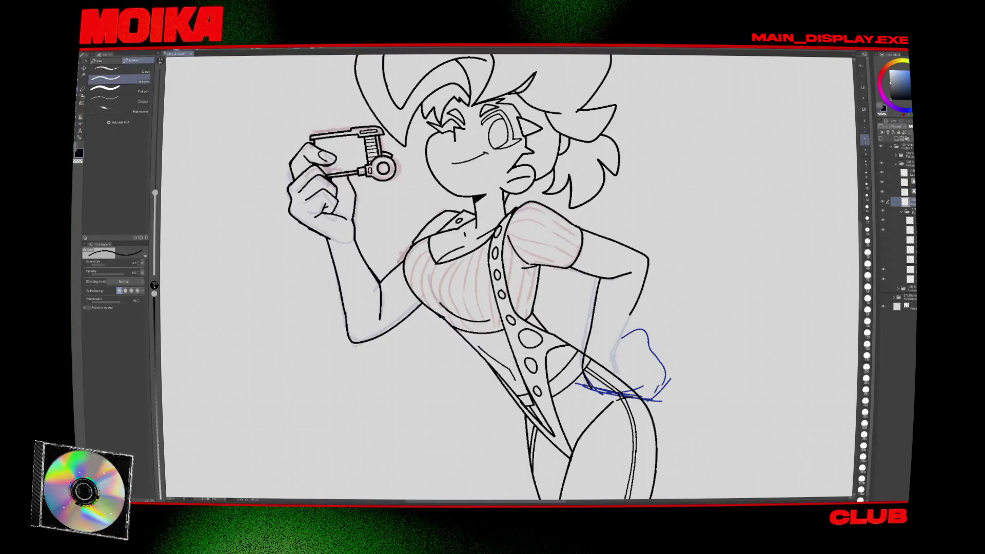
click(879, 85)
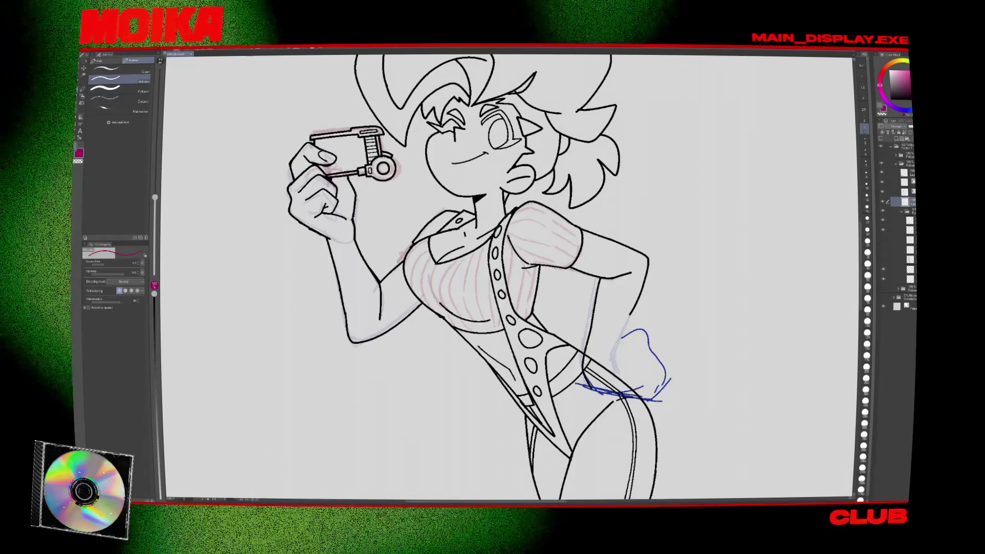
Draw five magenta vertical stripes across the shirt chest with a slightly smaller brush, mirroring to check.
drag(520, 236, 527, 252)
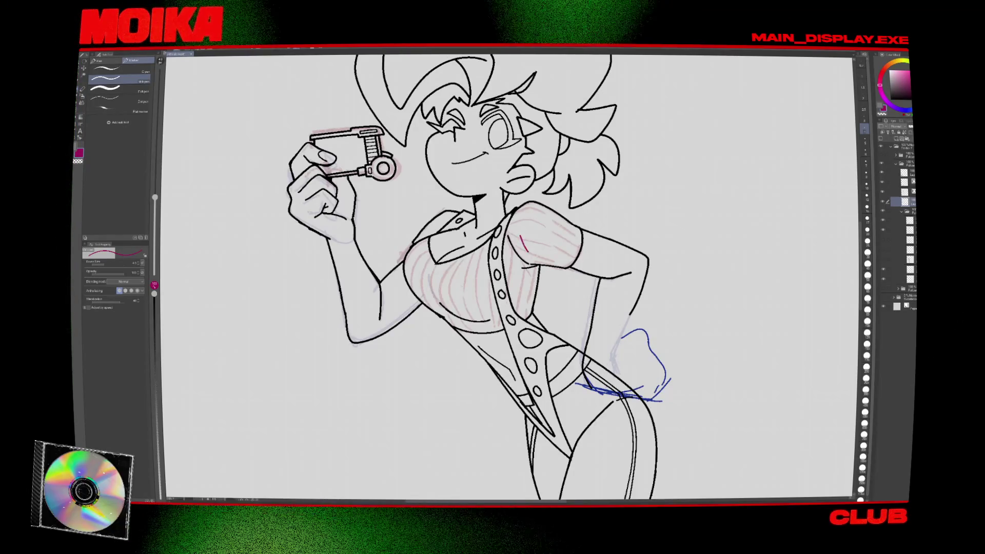
scroll(432, 274, up, 1)
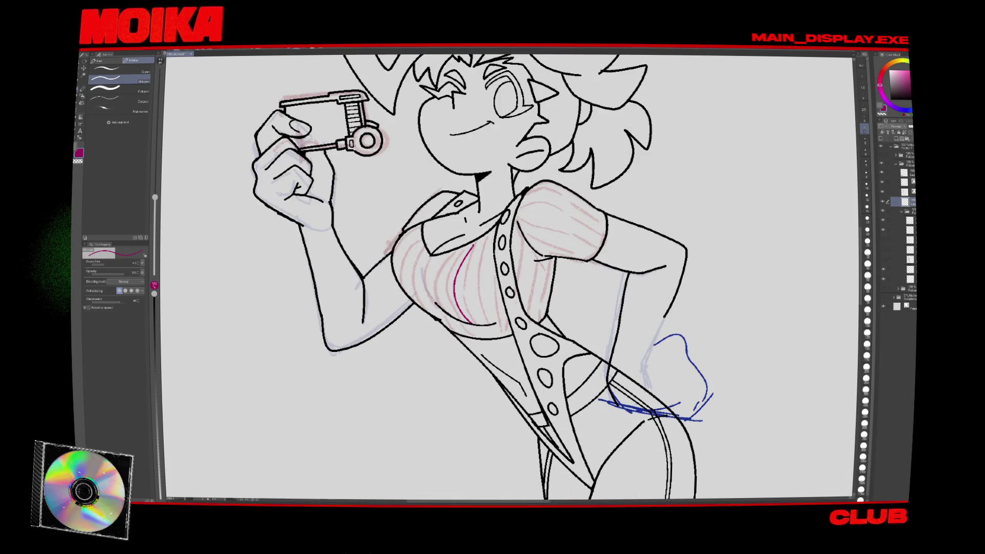
drag(445, 287, 453, 313)
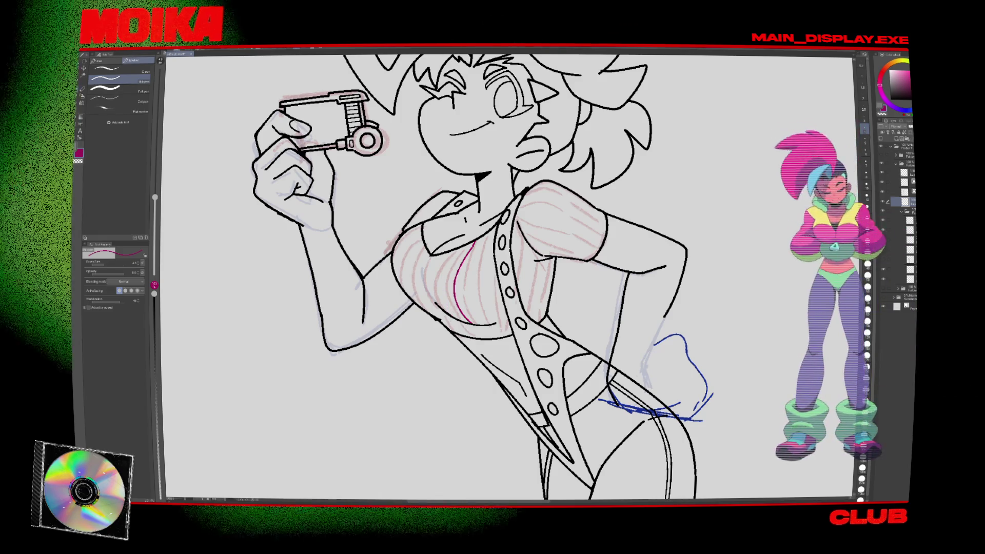
key(bracketleft)
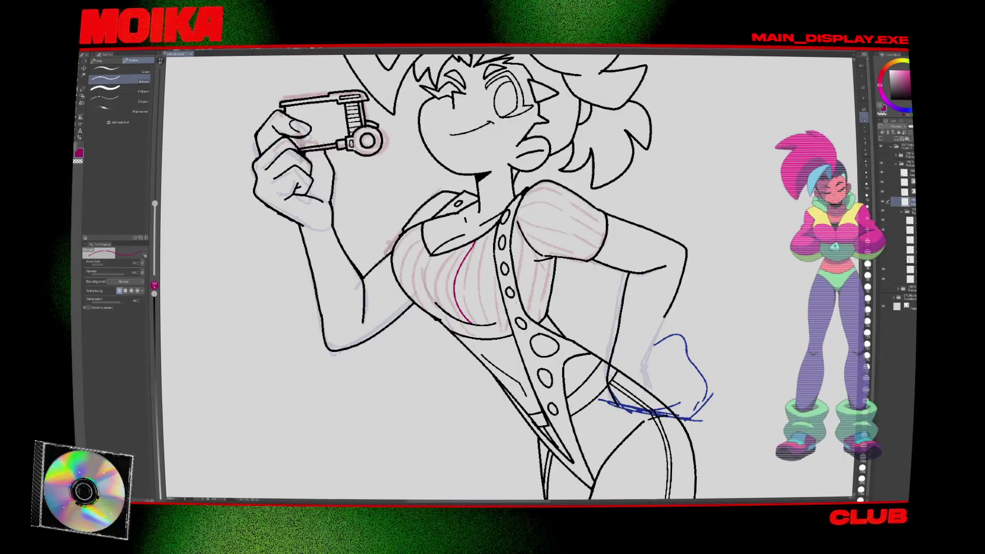
drag(459, 255, 445, 284)
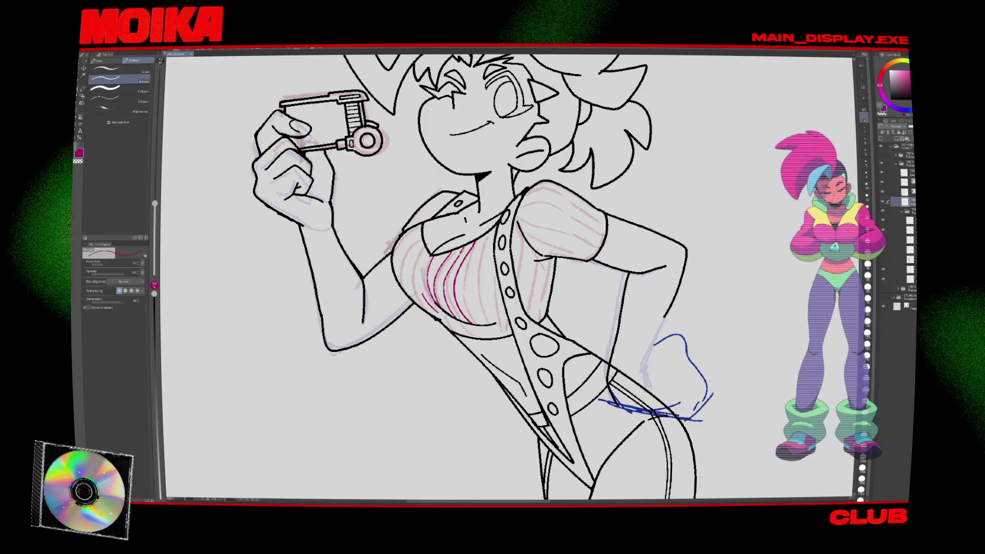
drag(409, 262, 422, 308)
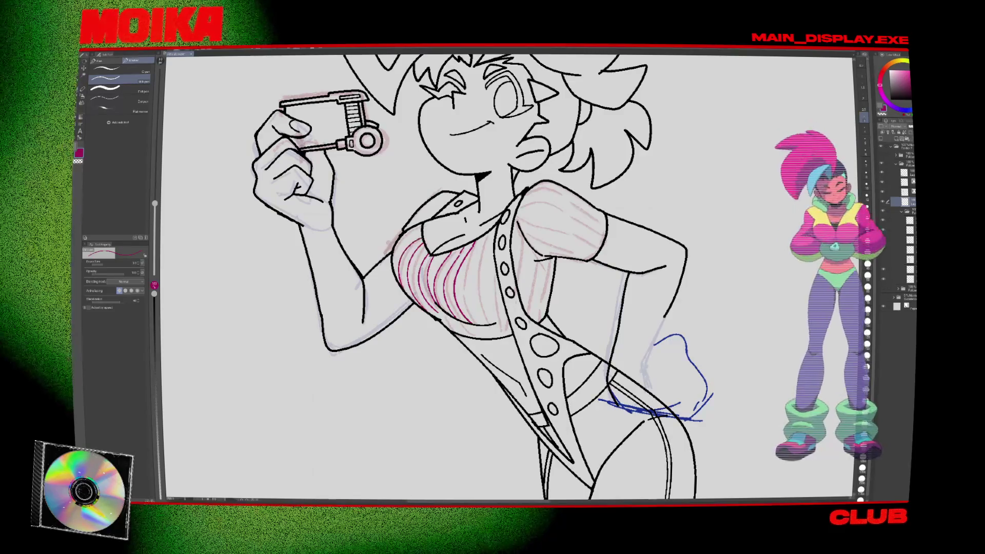
drag(402, 247, 410, 292)
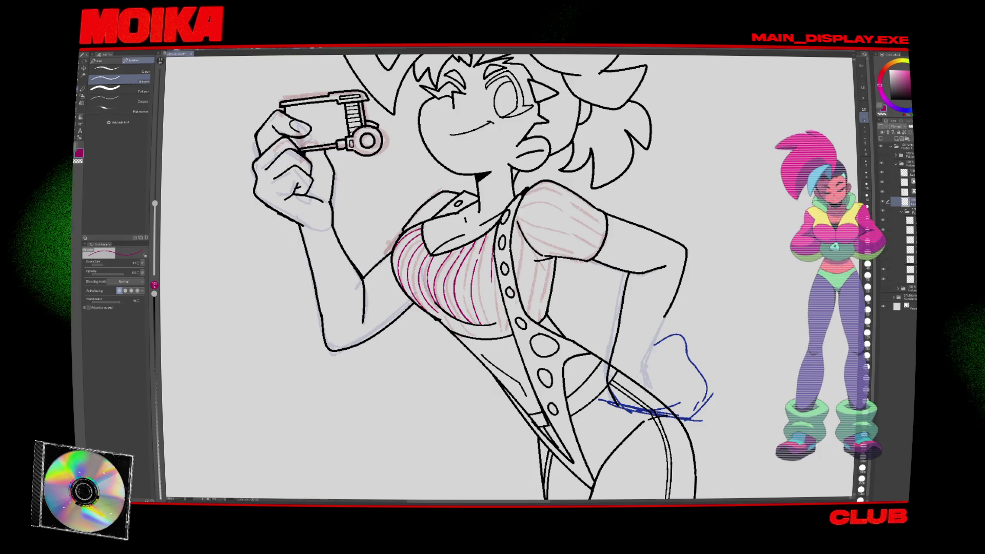
key(h)
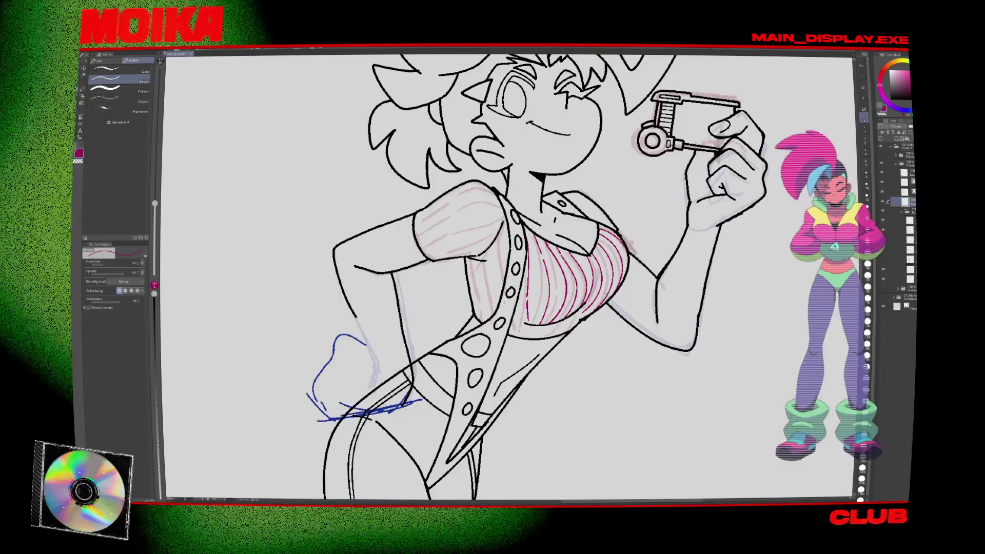
key(h)
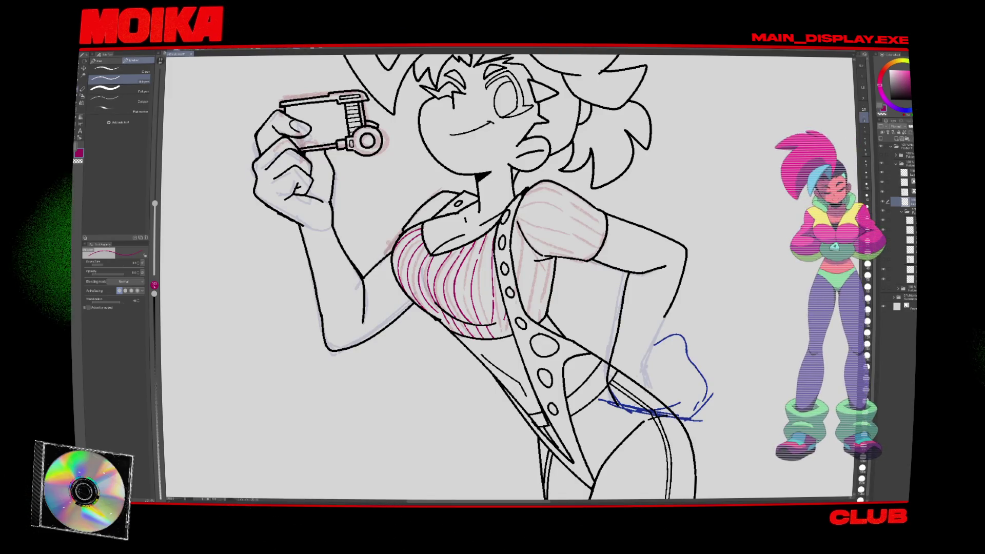
key(h)
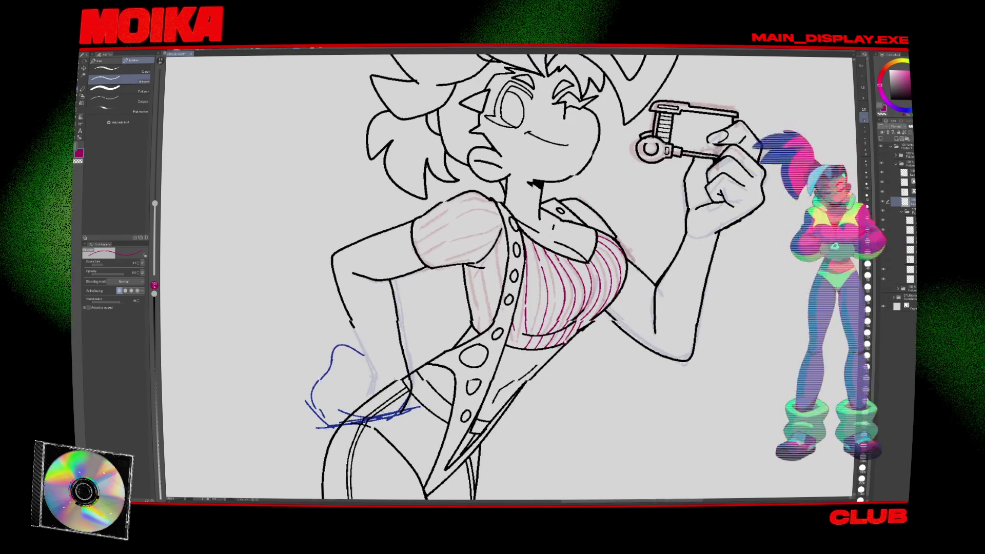
key(h)
key(e)
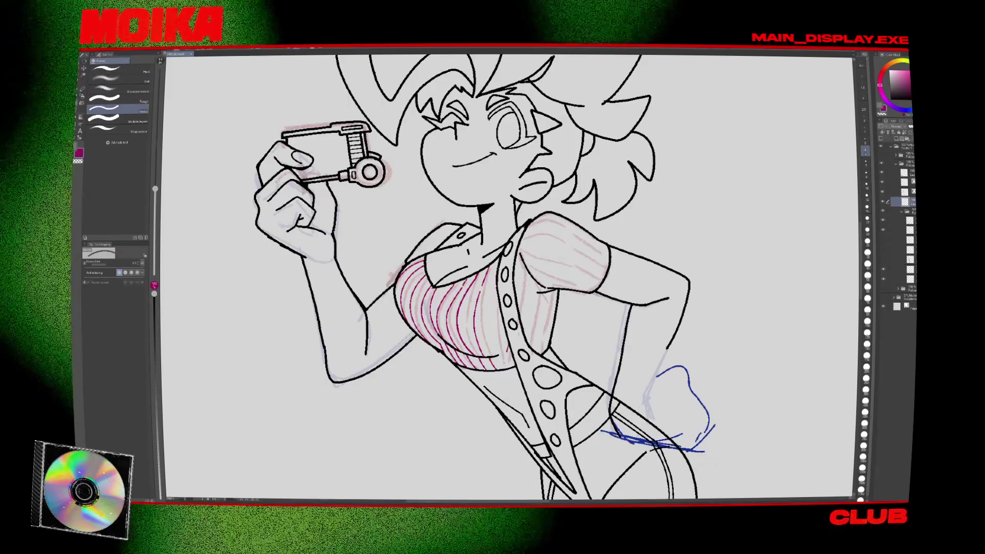
key(p)
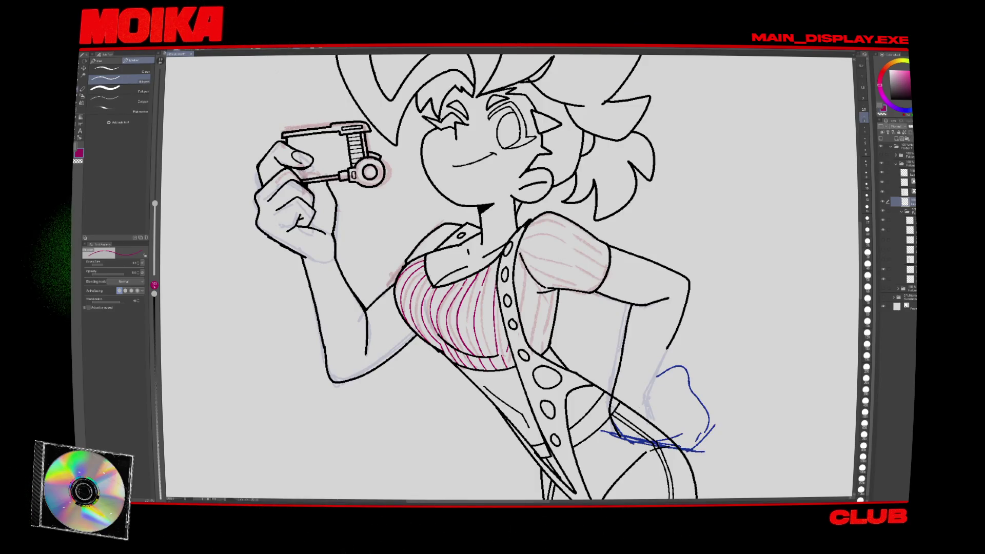
key(e)
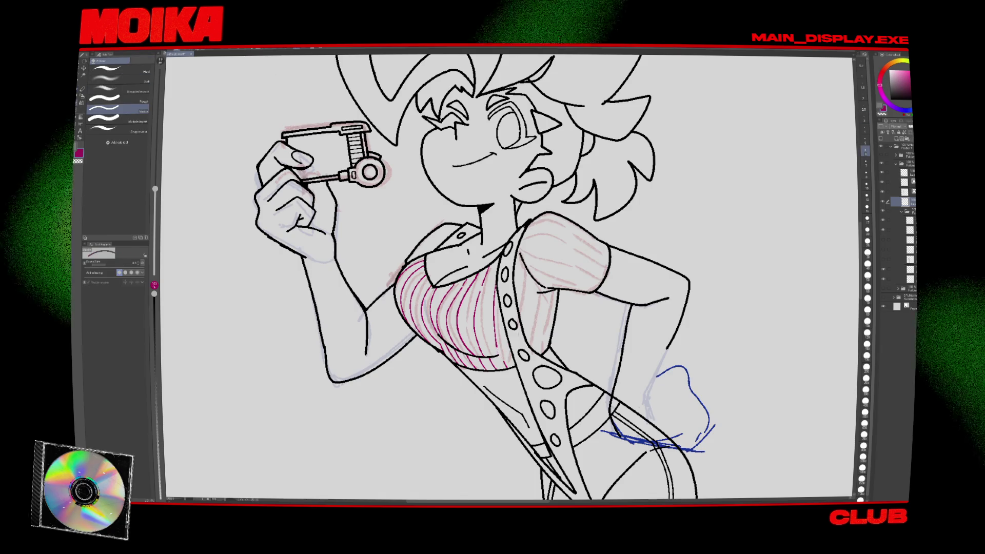
key(p)
key(h)
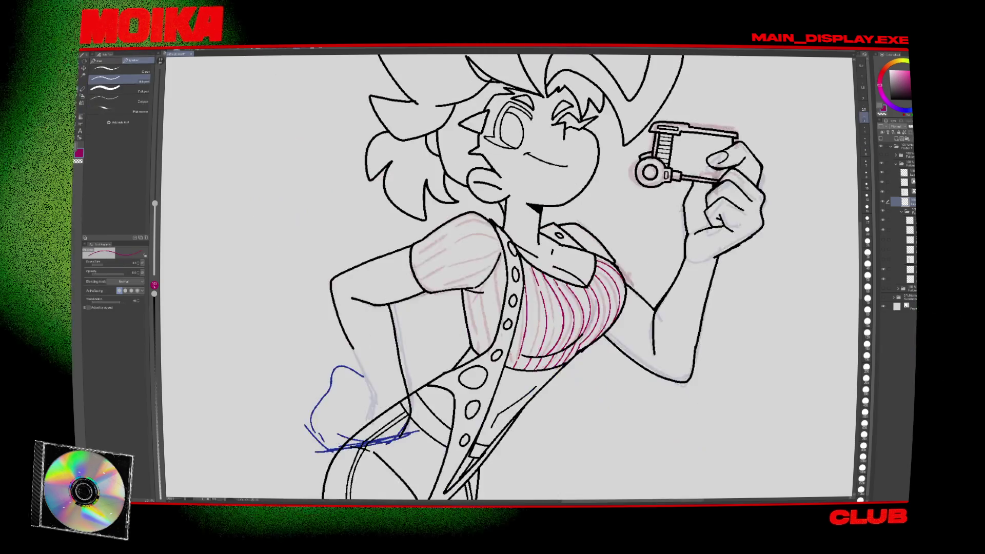
key(h)
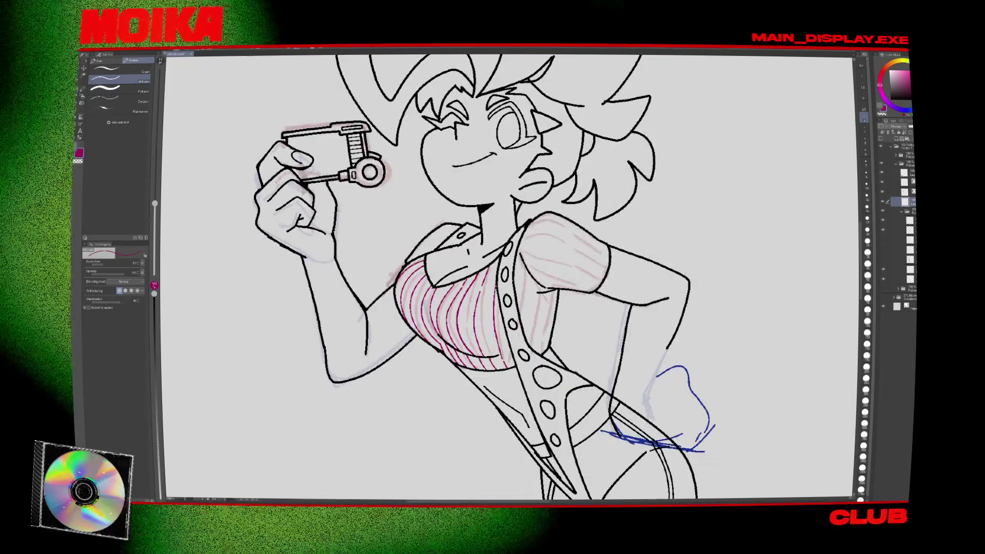
key(e)
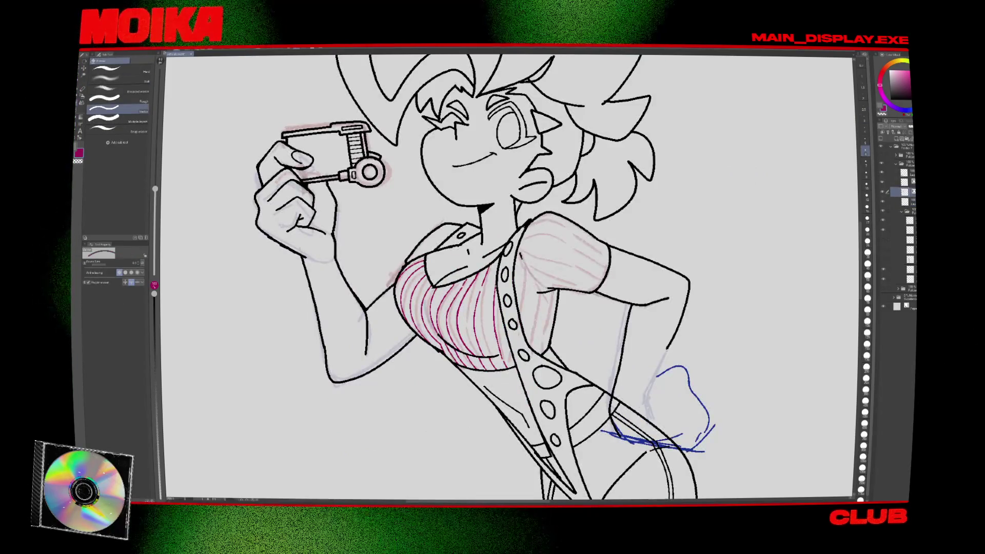
key(h)
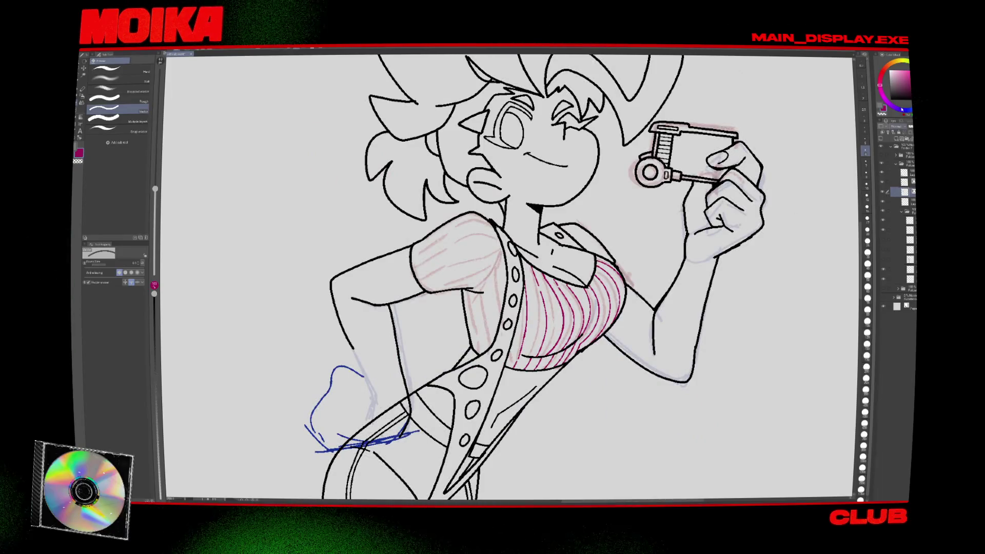
key(p)
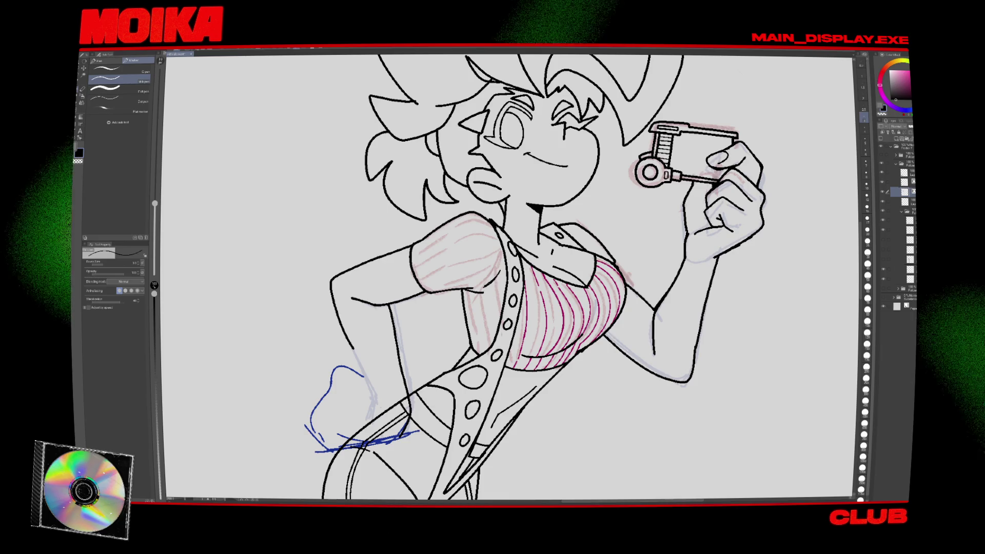
key(b)
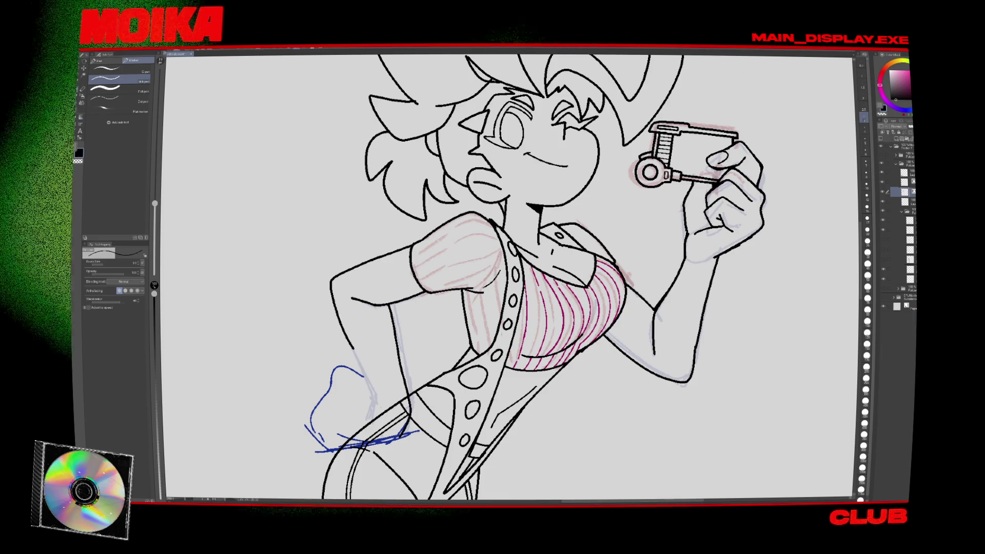
key(p)
key(h)
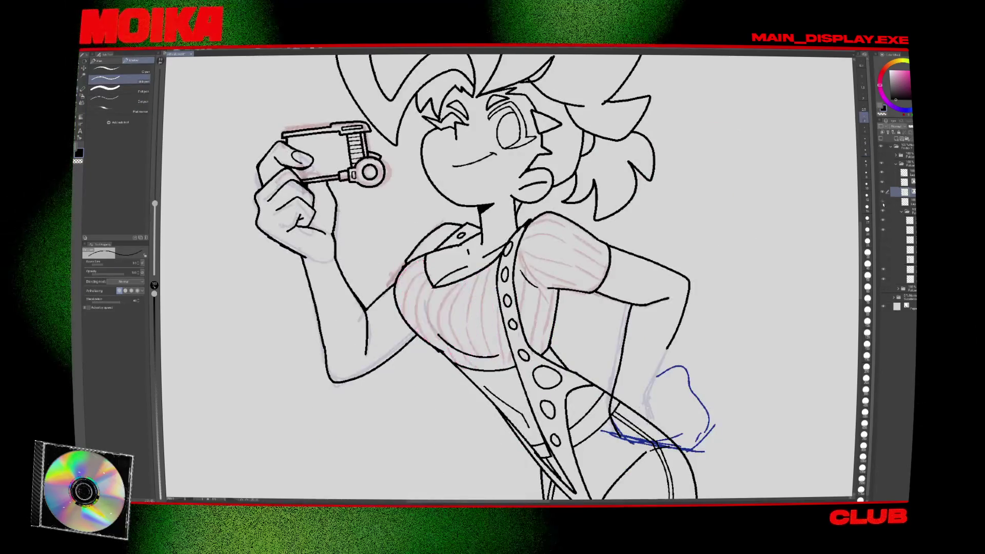
click(904, 201)
scroll(480, 309, up, 2)
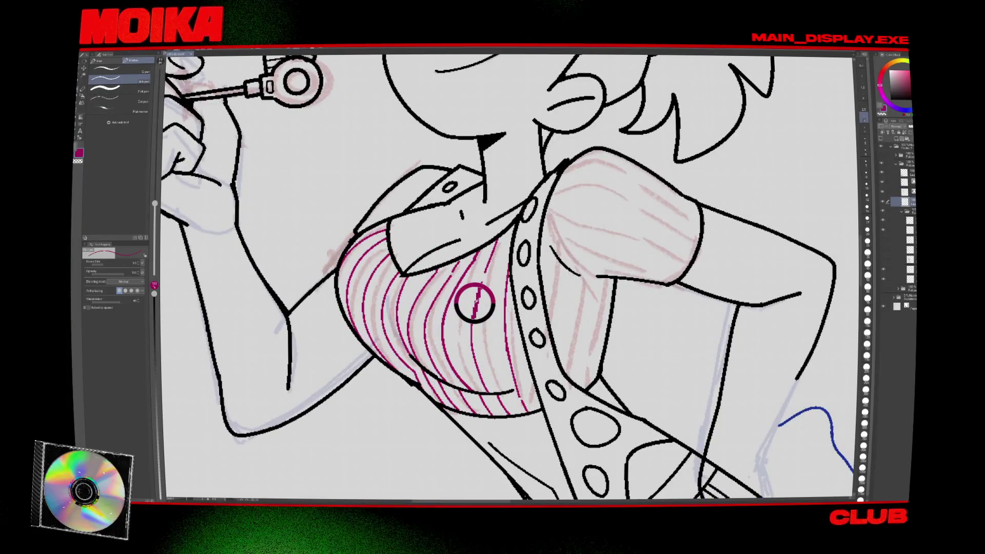
scroll(480, 310, down, 3)
key(h)
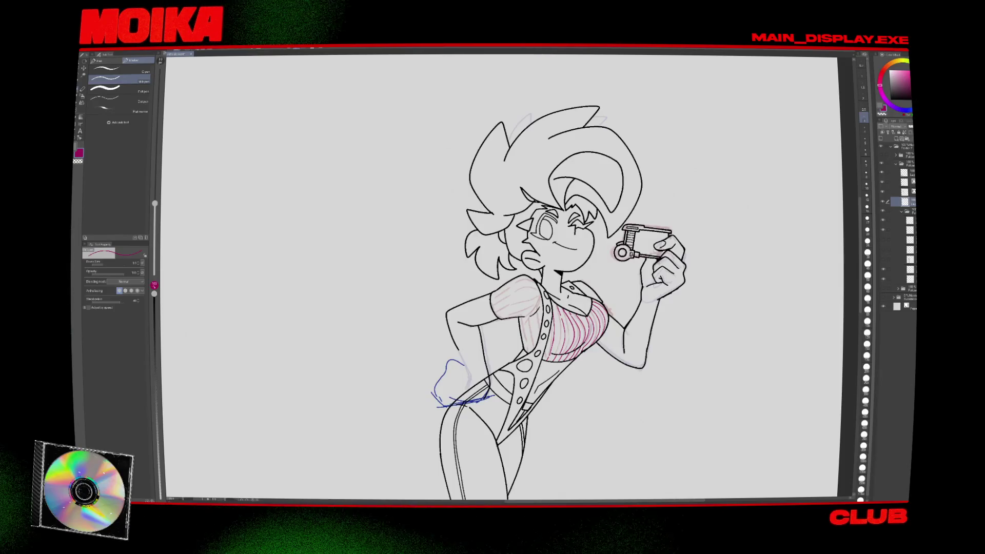
Draw darker magenta stripes curving over the puffed sleeve, then rotate and zoom out to view the figure.
key(h)
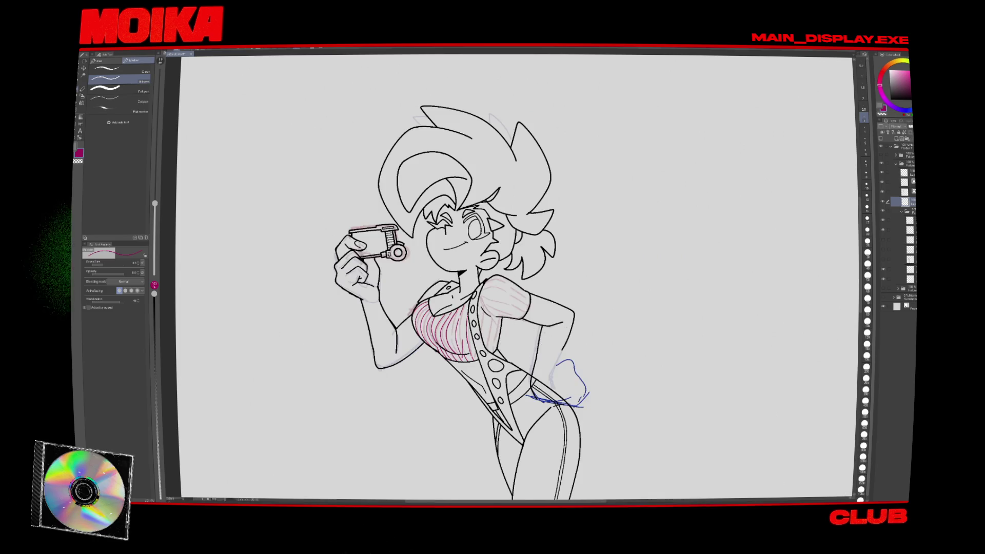
scroll(483, 319, up, 4)
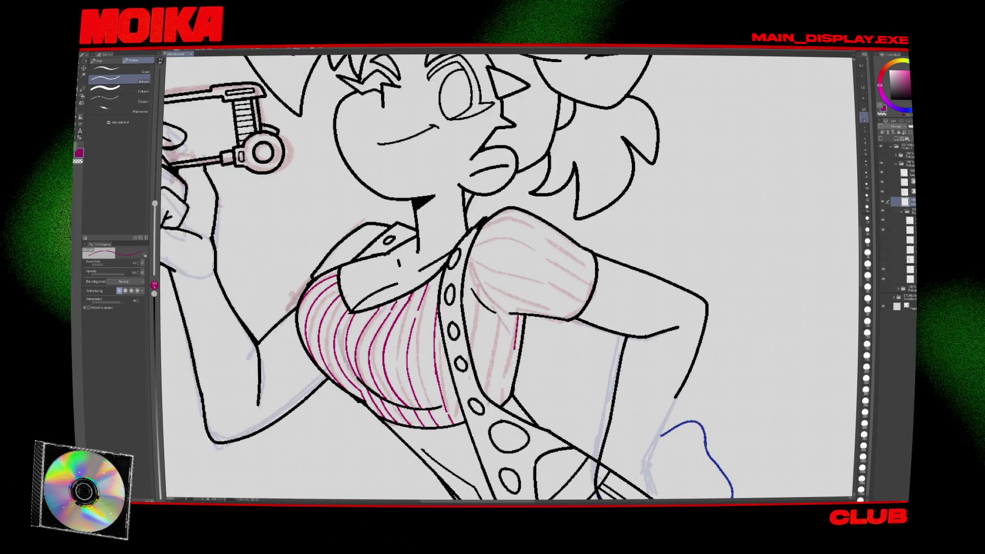
key(h)
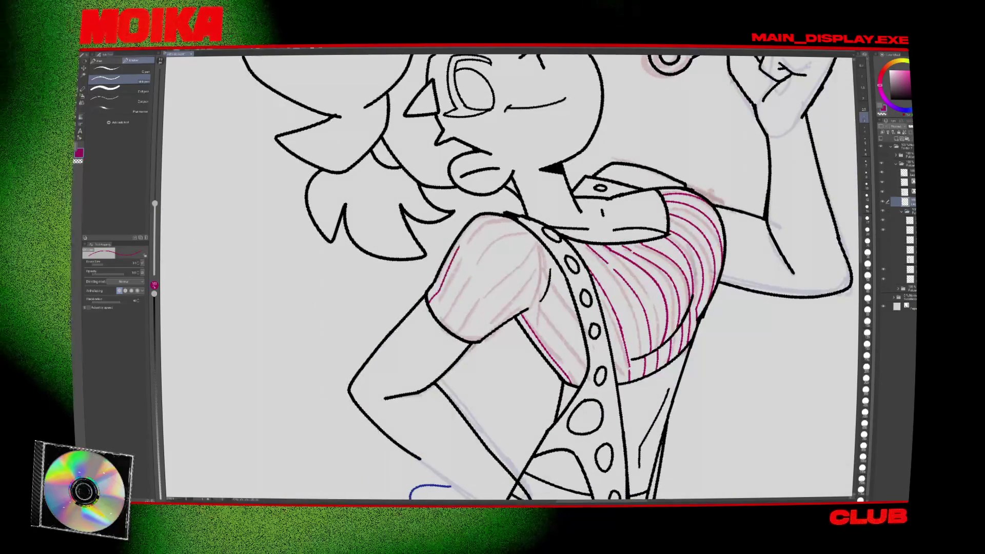
mouse_move(482, 220)
mouse_down()
mouse_move(444, 308)
mouse_move(464, 328)
mouse_up()
mouse_move(533, 246)
mouse_down()
mouse_move(492, 323)
mouse_move(443, 326)
mouse_up()
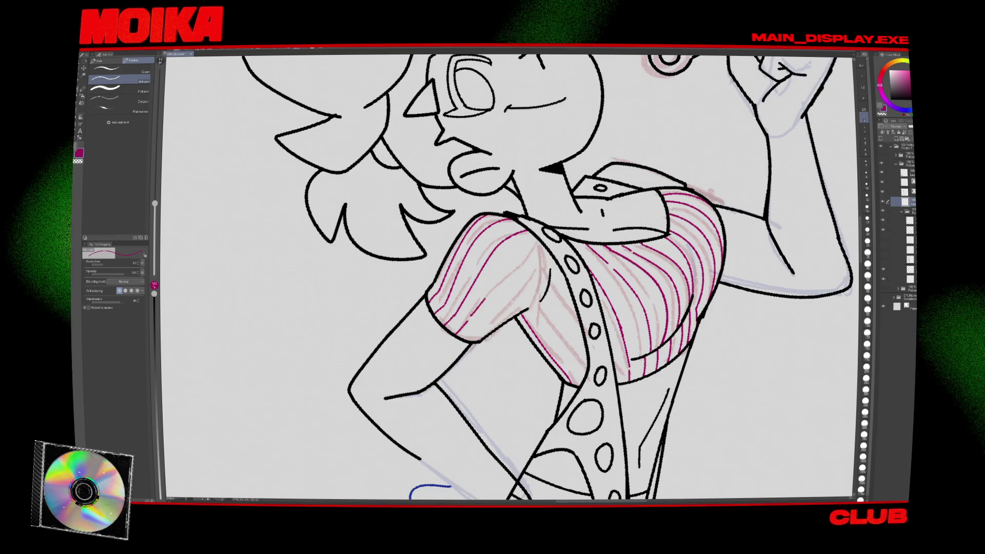
key(h)
key(minus)
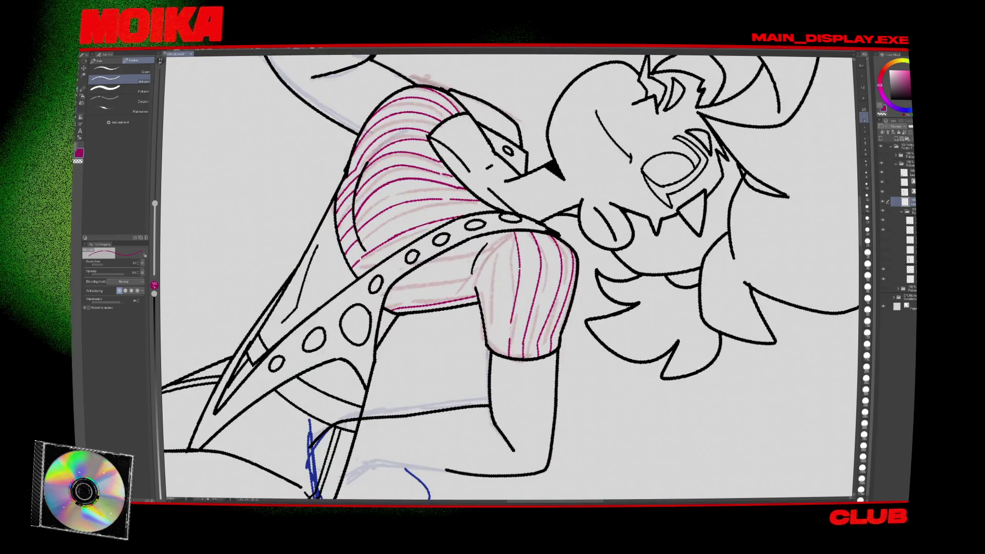
key(h)
key(minus)
key(minus)
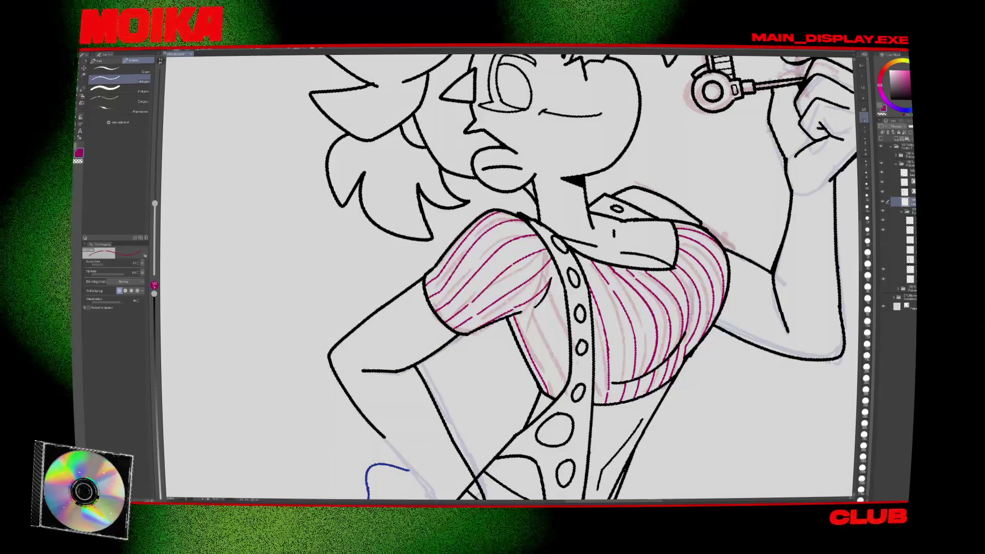
scroll(507, 277, right, 3)
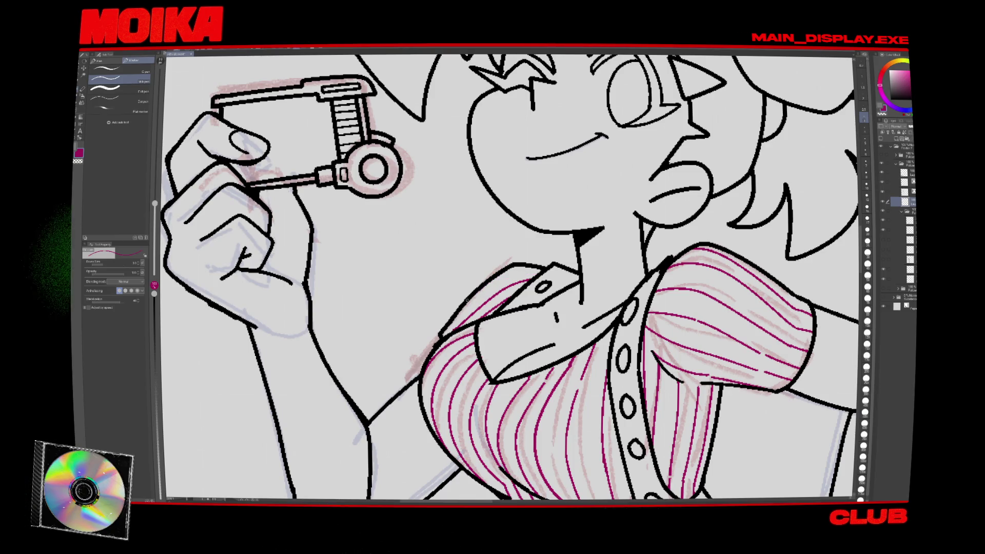
key(ctrl+minus)
key(ctrl+minus)
key(ctrl+minus)
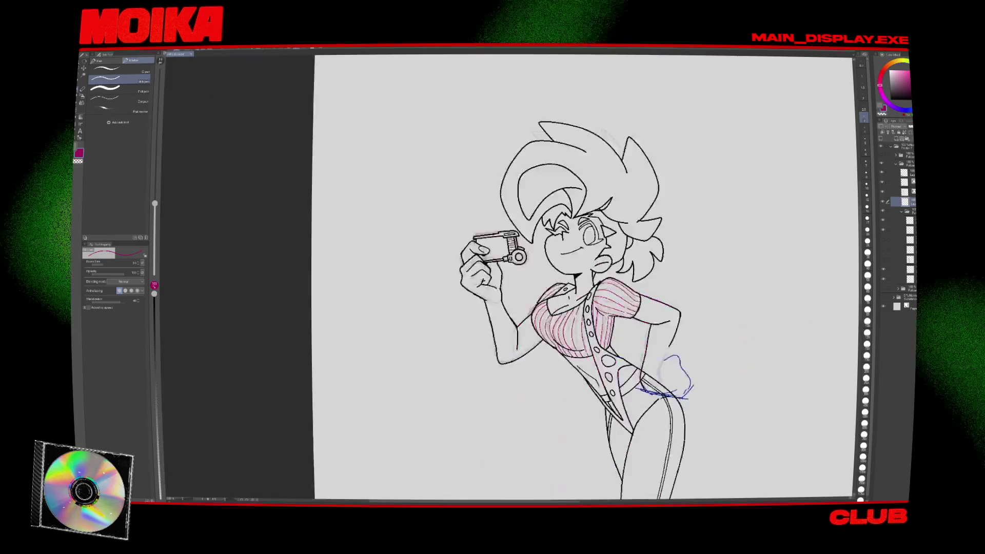
key(ctrl+plus)
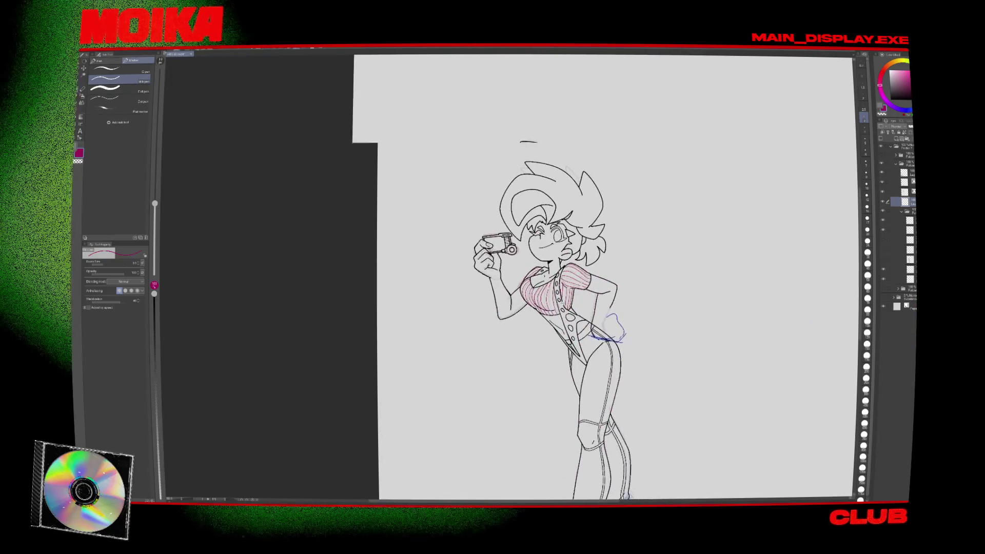
scroll(598, 277, down, 5)
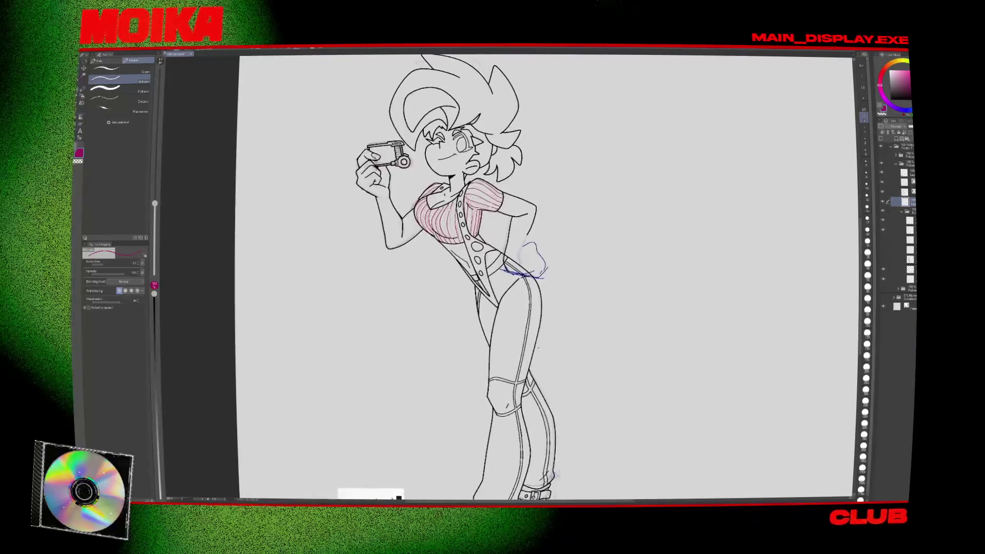
key(ctrl+minus)
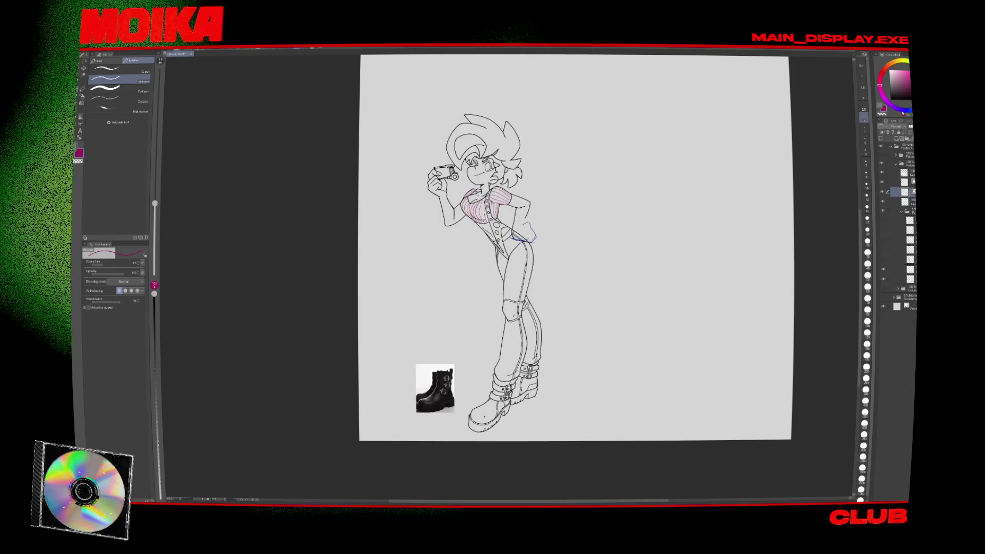
scroll(493, 186, up, 5)
key(bracketright)
key(bracketright)
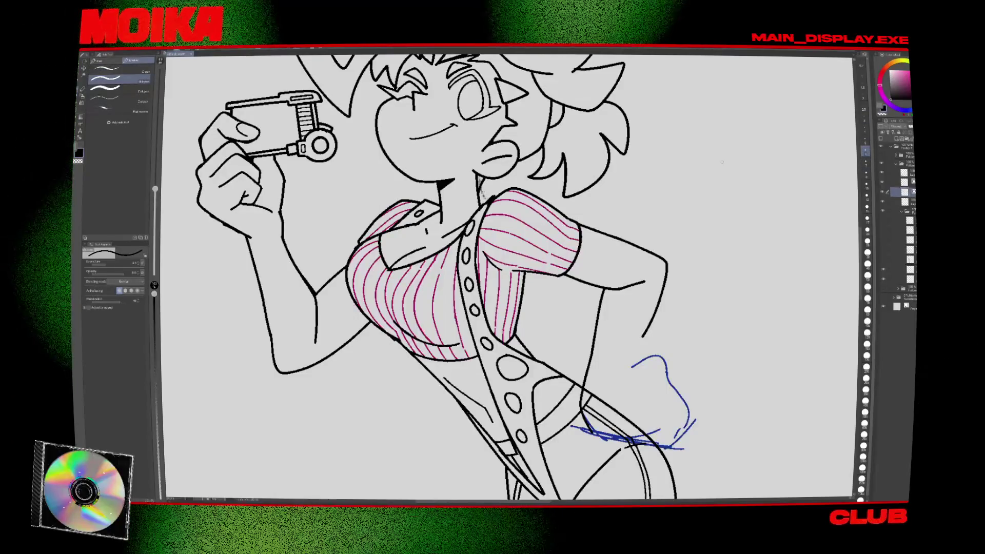
Mirror the canvas back and forth several times to check the inked figure.
key(h)
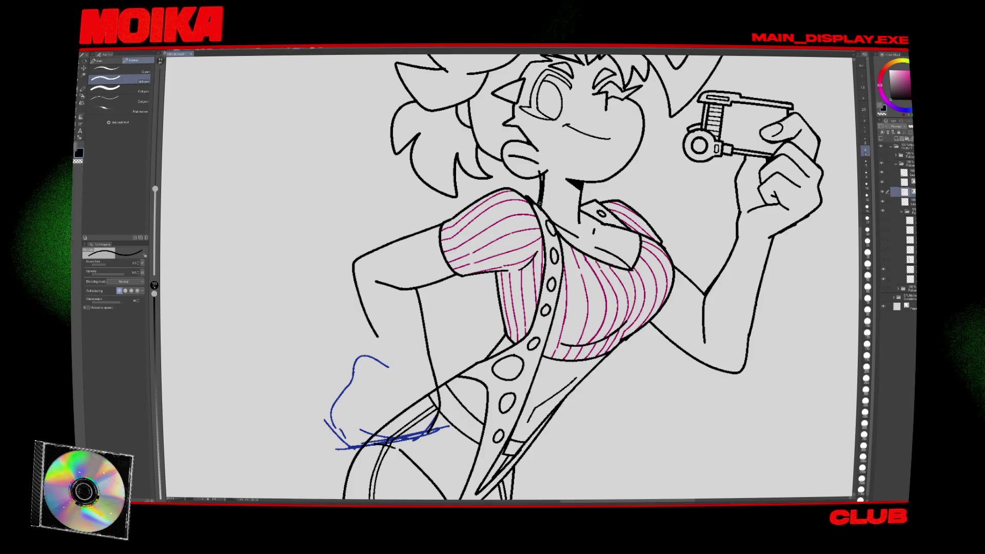
key(e)
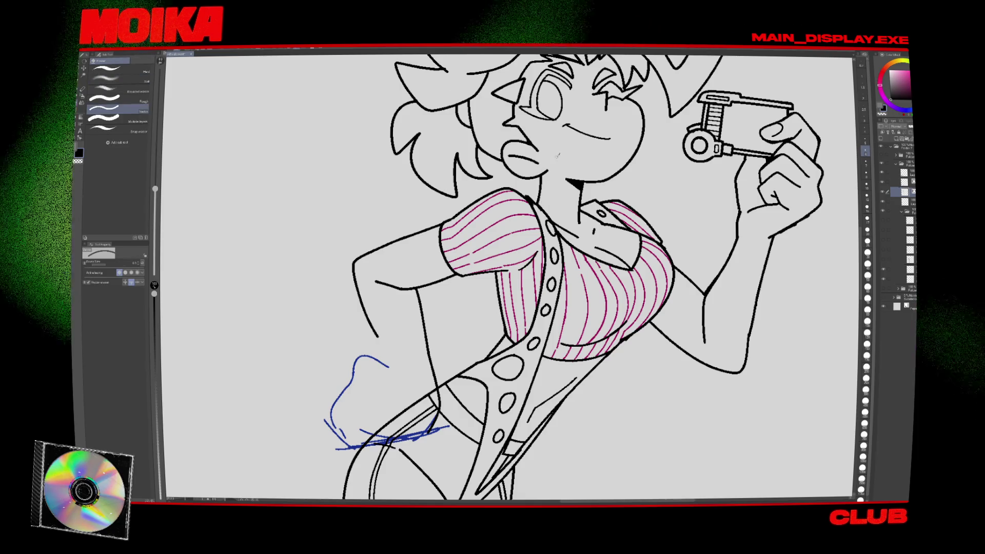
key(h)
scroll(508, 277, up, 3)
key(p)
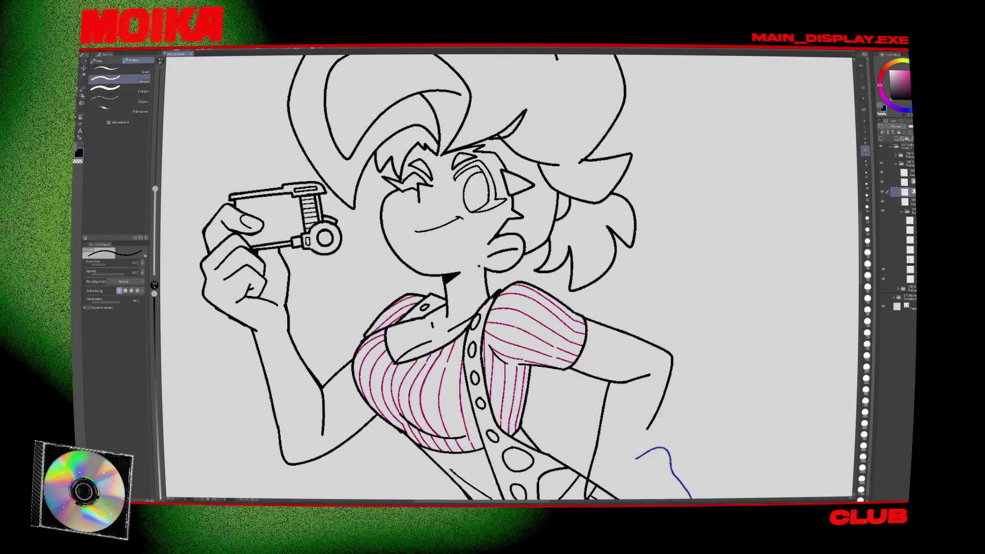
key(h)
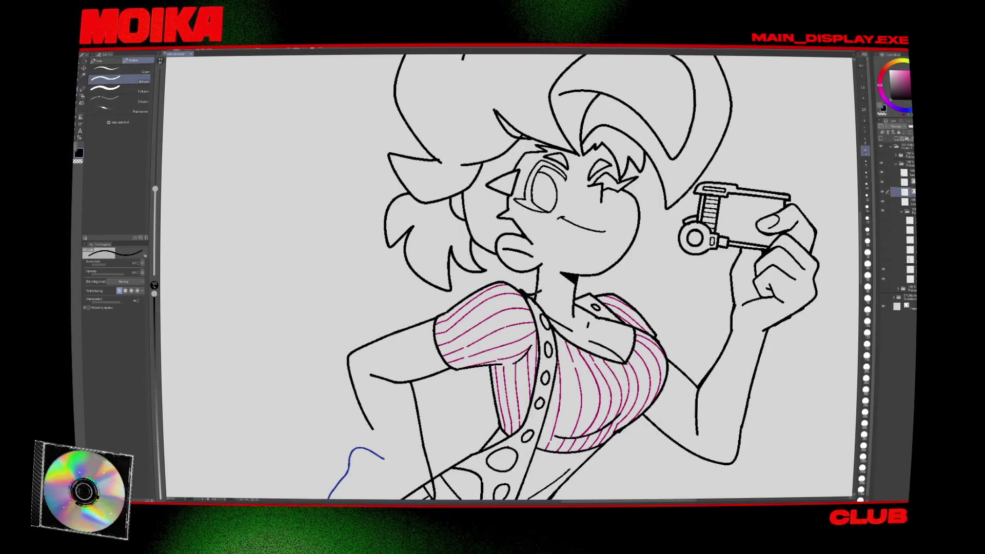
key(e)
key(h)
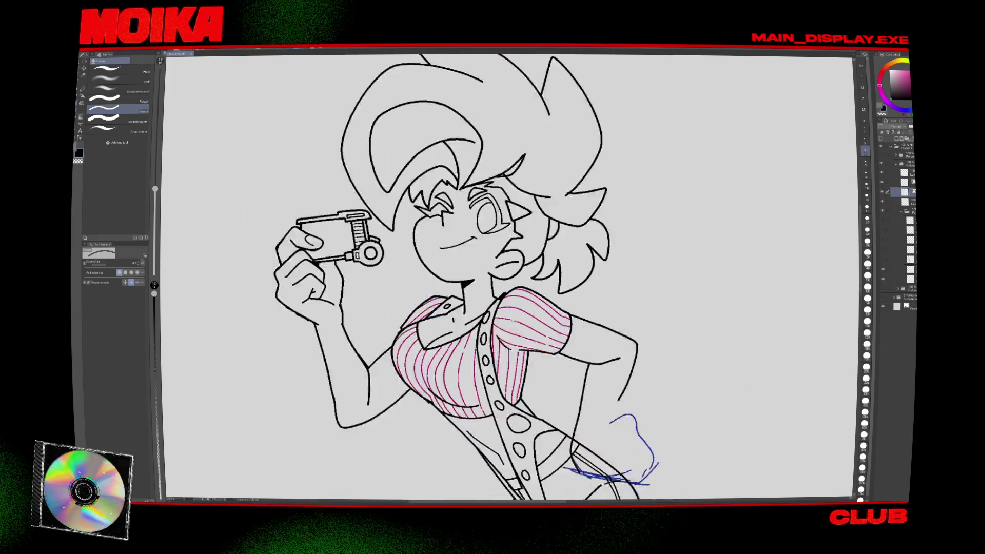
scroll(503, 295, up, 3)
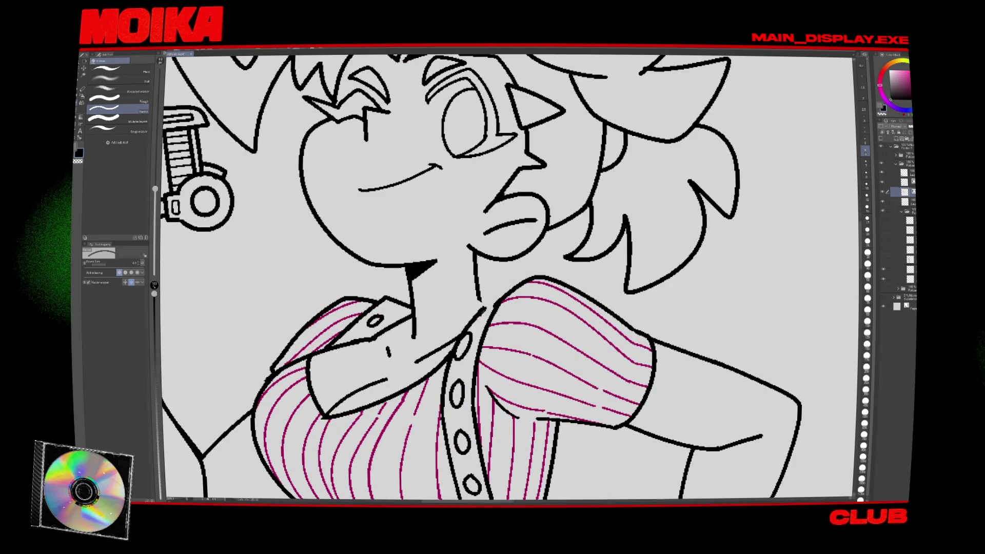
key(p)
key(p)
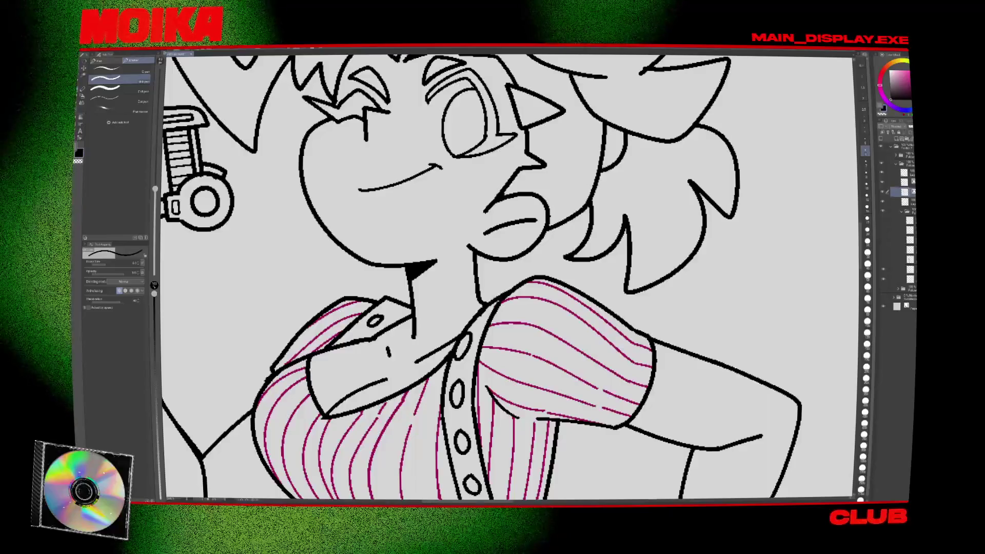
Toggle the sketch layers' visibility, including the red rough sketch, to compare lines.
click(882, 182)
click(882, 183)
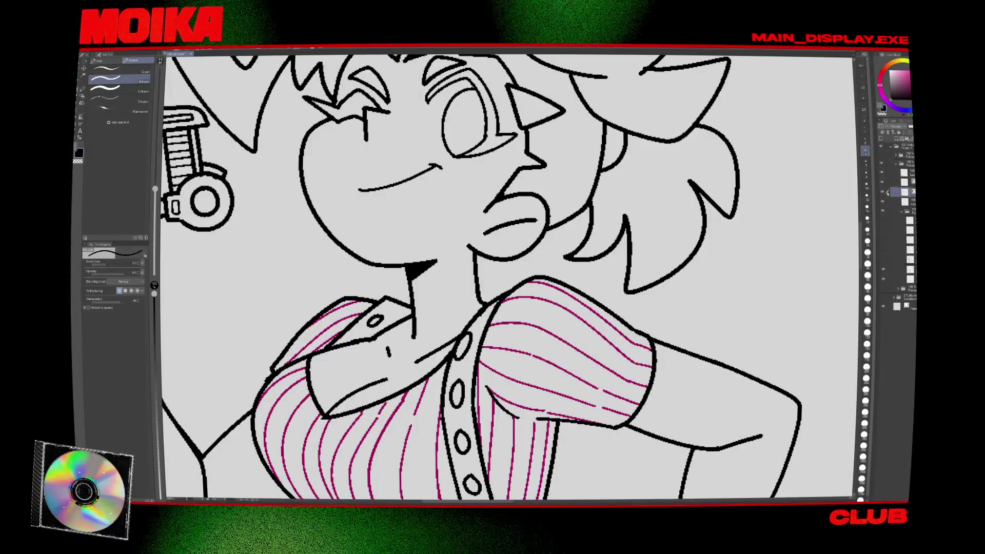
click(905, 202)
key(e)
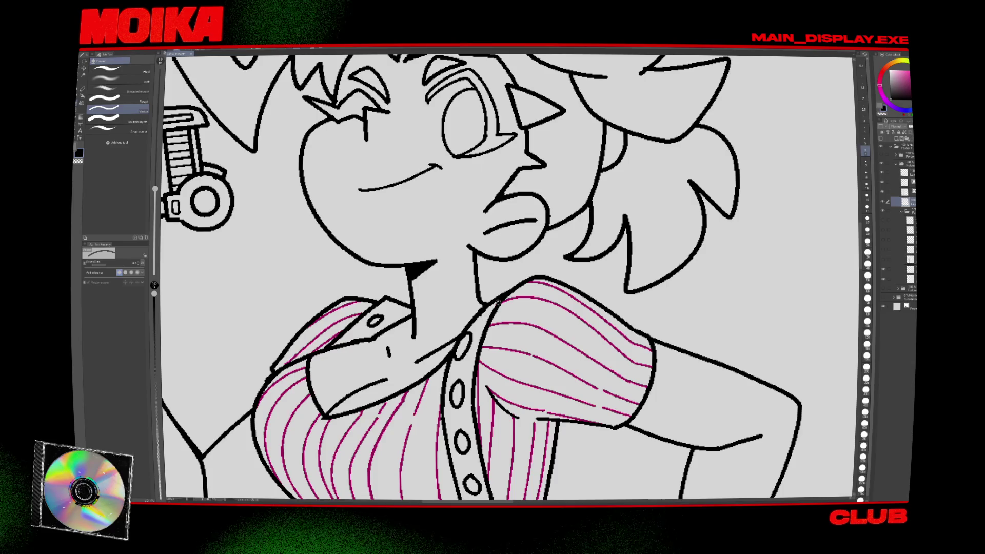
scroll(494, 302, down, 8)
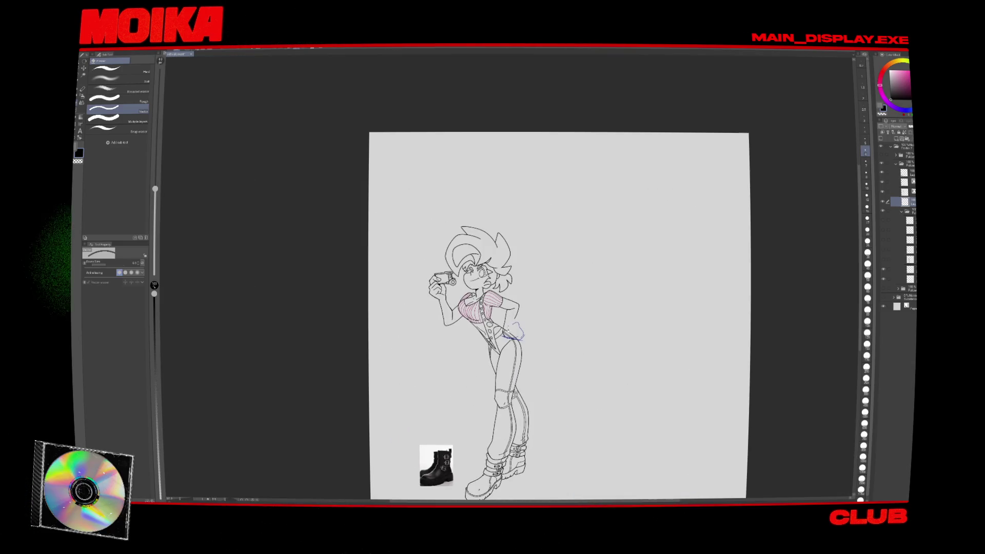
scroll(558, 287, down, 2)
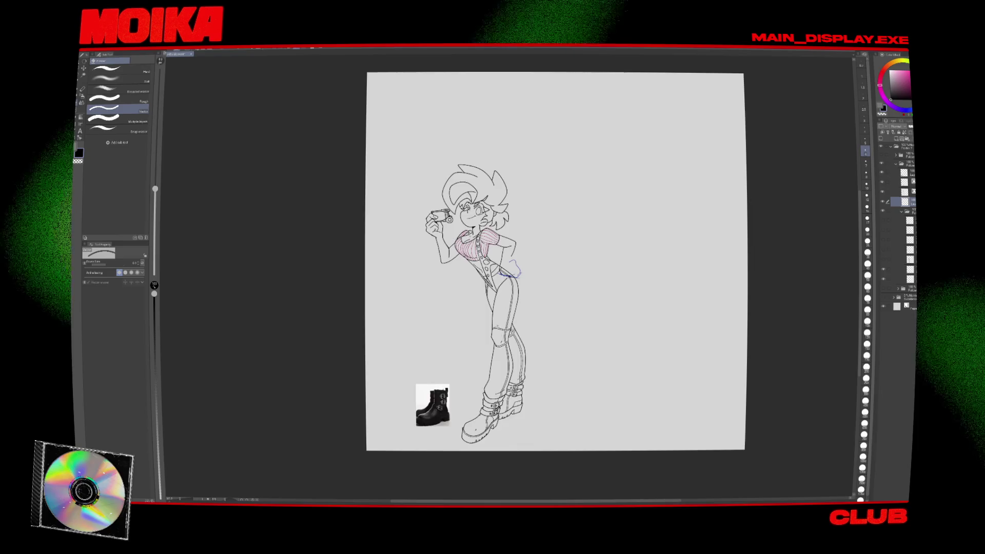
scroll(489, 272, up, 2)
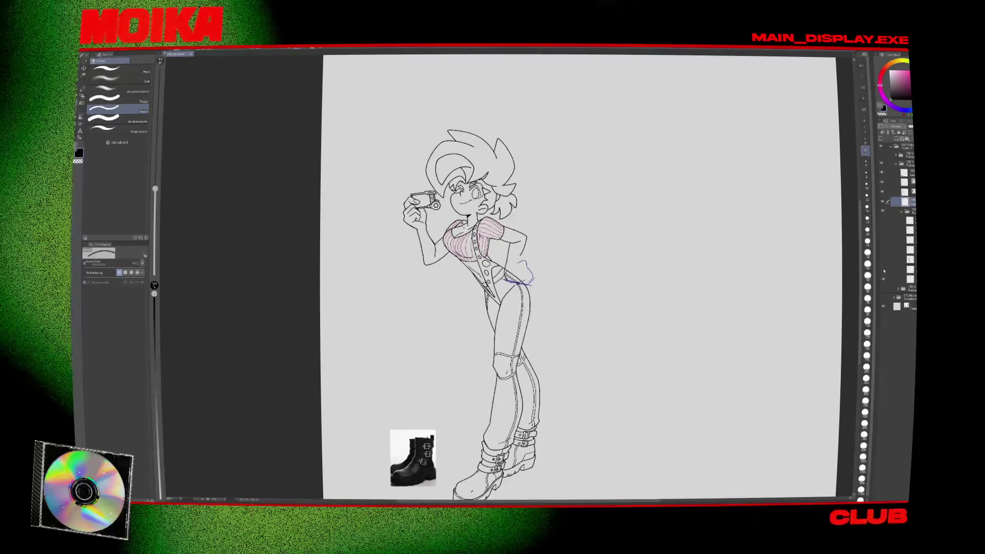
click(884, 223)
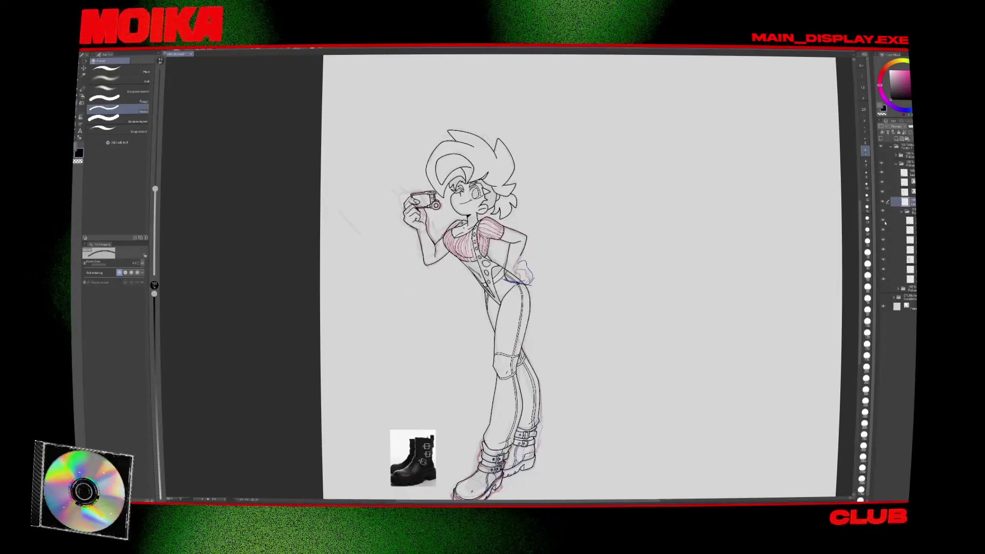
click(883, 269)
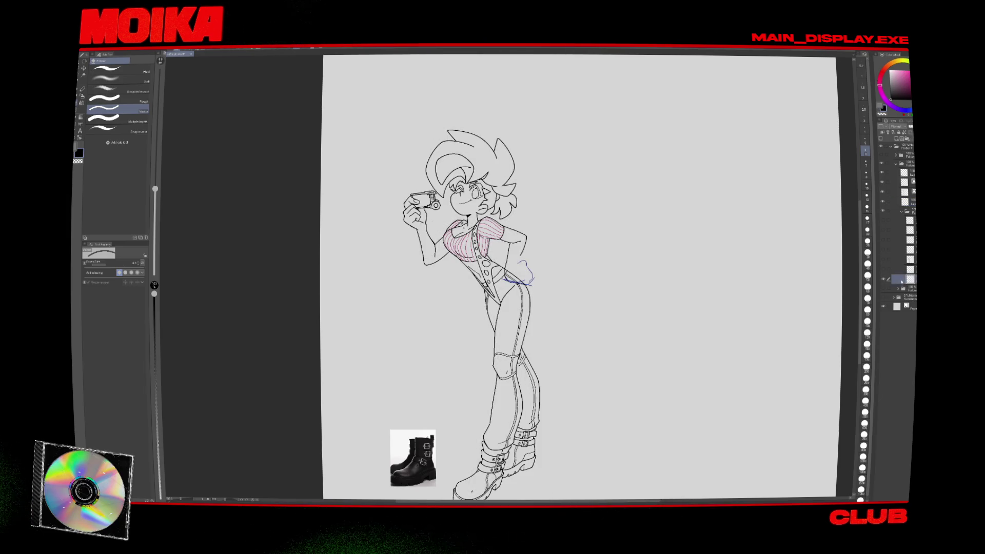
scroll(586, 280, down, 1)
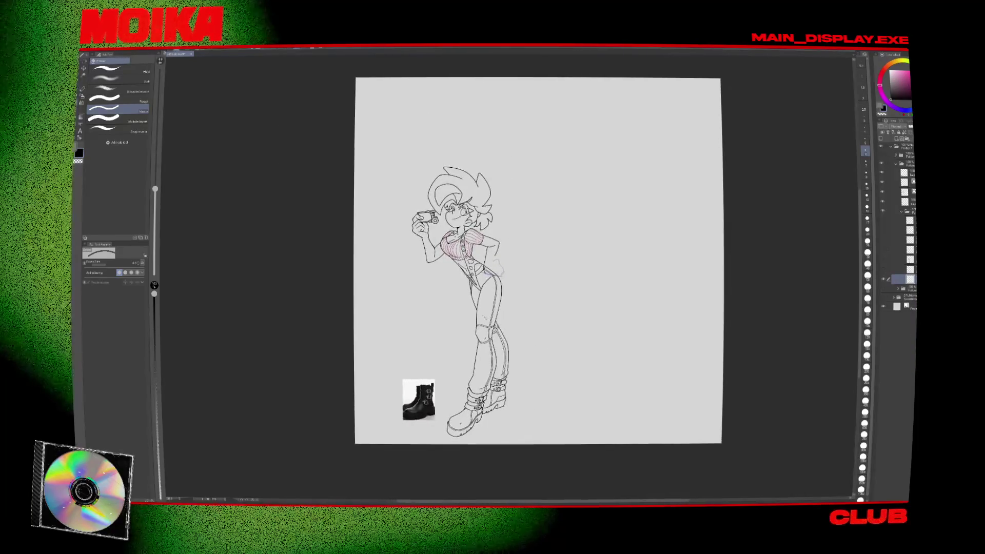
Remove the faint blue sketch stroke near the hip and select the blue hip sketch layer.
key(h)
scroll(496, 278, up, 3)
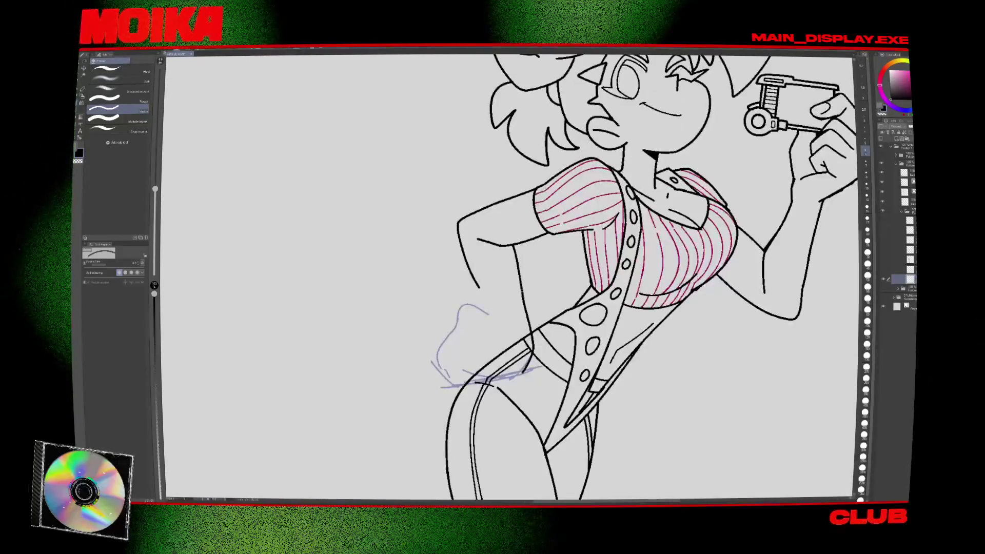
scroll(495, 277, down, 4)
scroll(635, 286, up, 1)
key(ctrl+z)
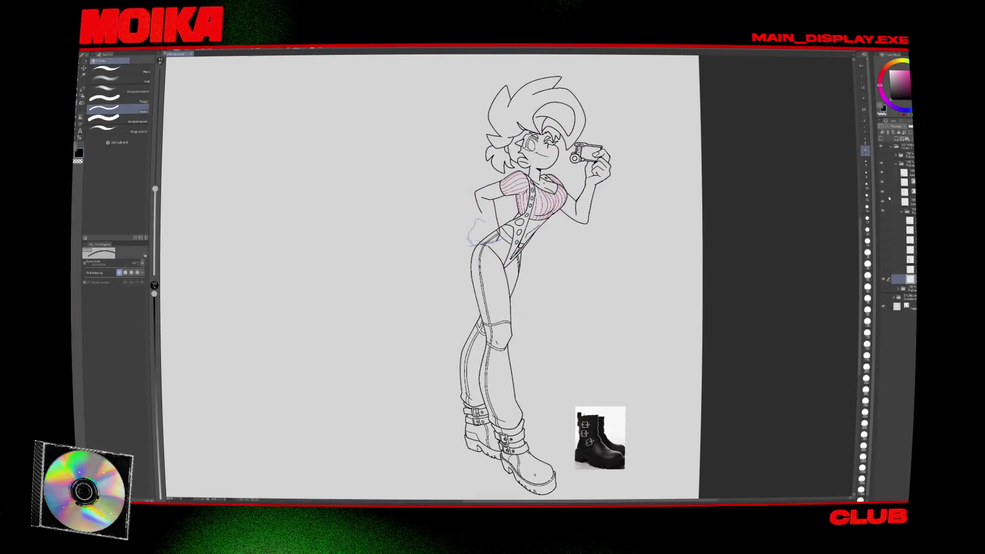
click(905, 173)
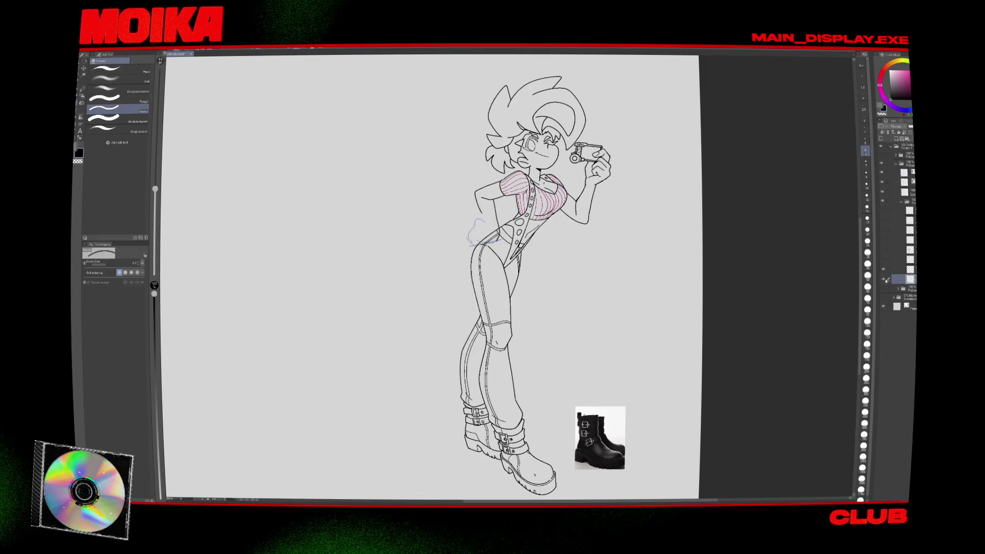
scroll(534, 287, up, 1)
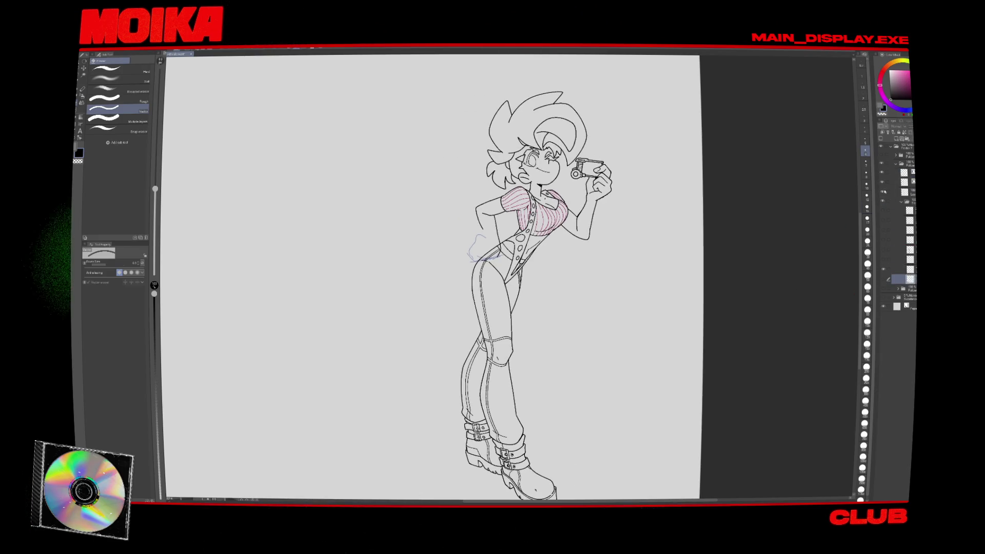
click(886, 269)
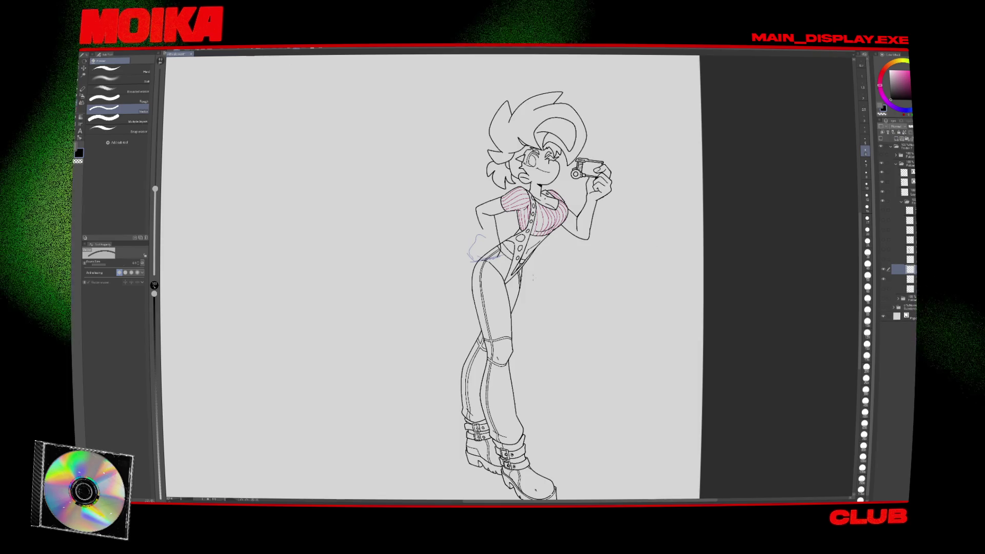
Ink a curved line at the left hip, then switch to blue with a different brush size.
key(p)
drag(482, 258, 463, 278)
scroll(490, 240, up, 3)
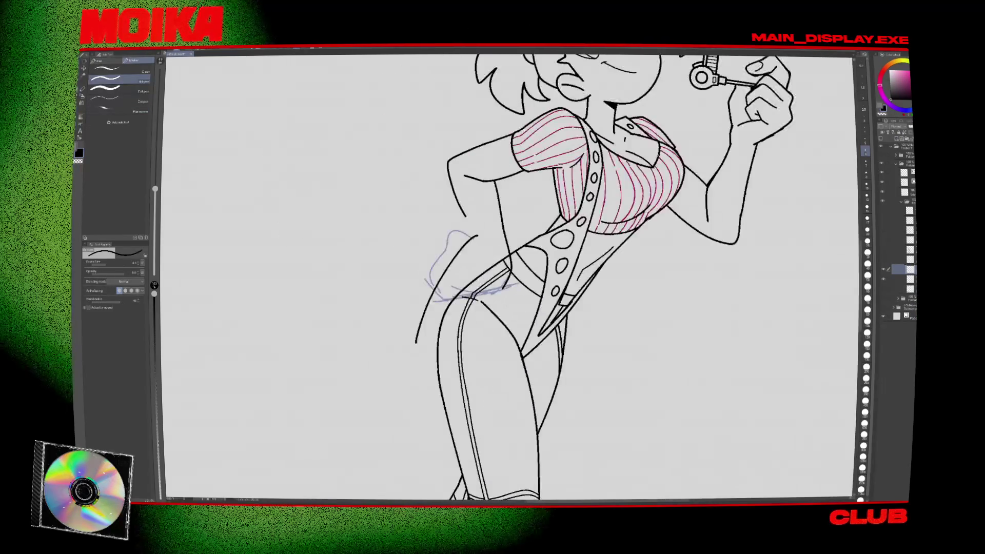
key(h)
key(x)
scroll(587, 231, down, 2)
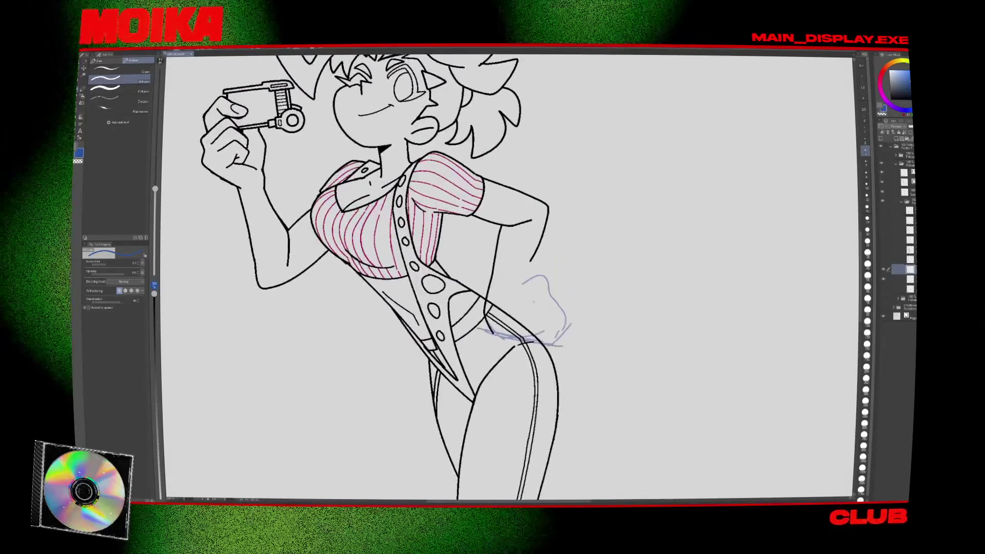
key(h)
click(865, 130)
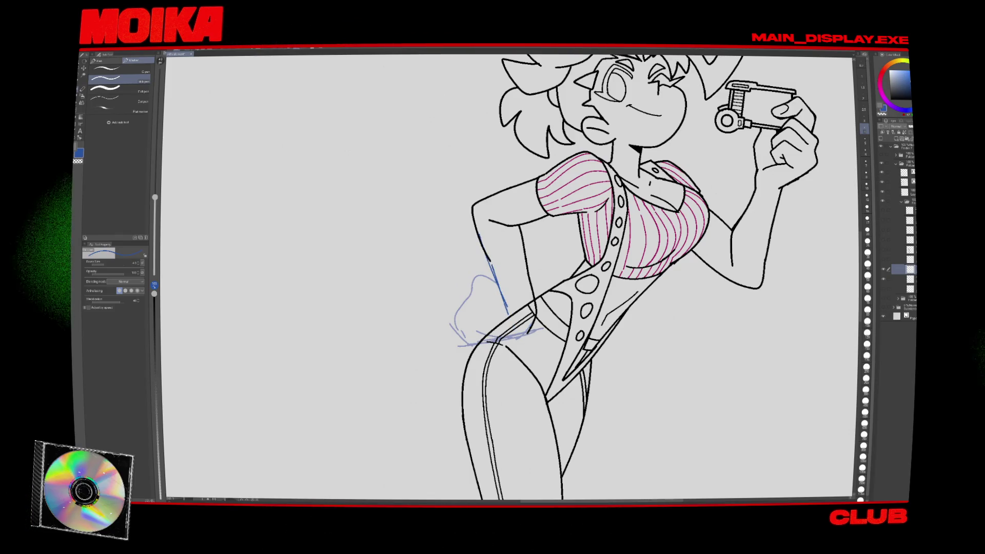
key(h)
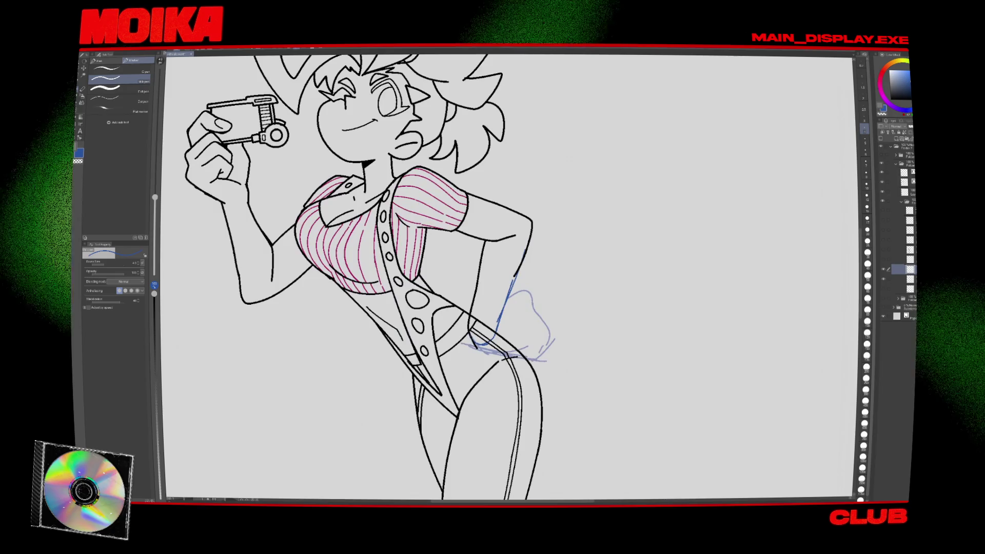
key(h)
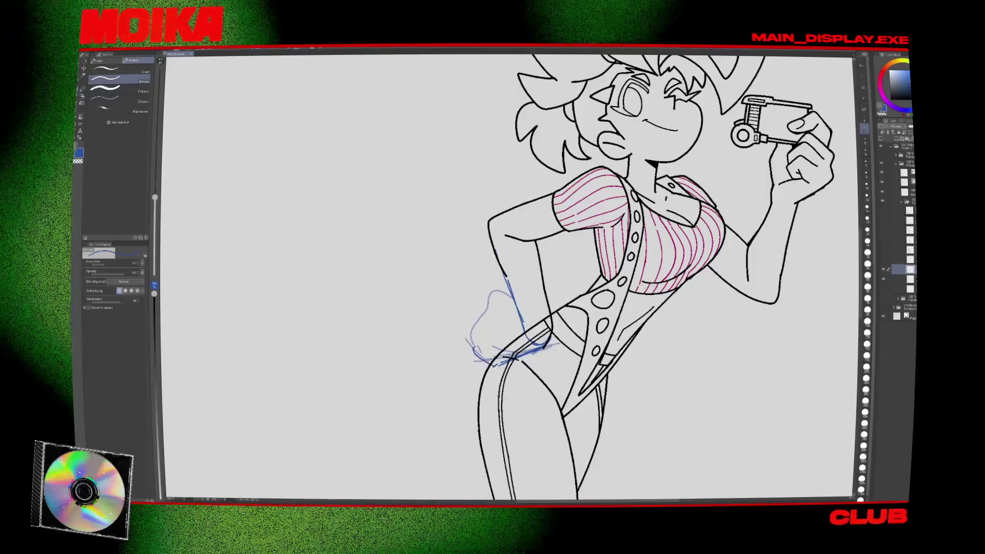
Replace the old strokes with a new blue rough hand sketch at the hip, checking it mirrored.
key(ctrl+z)
drag(473, 332, 492, 365)
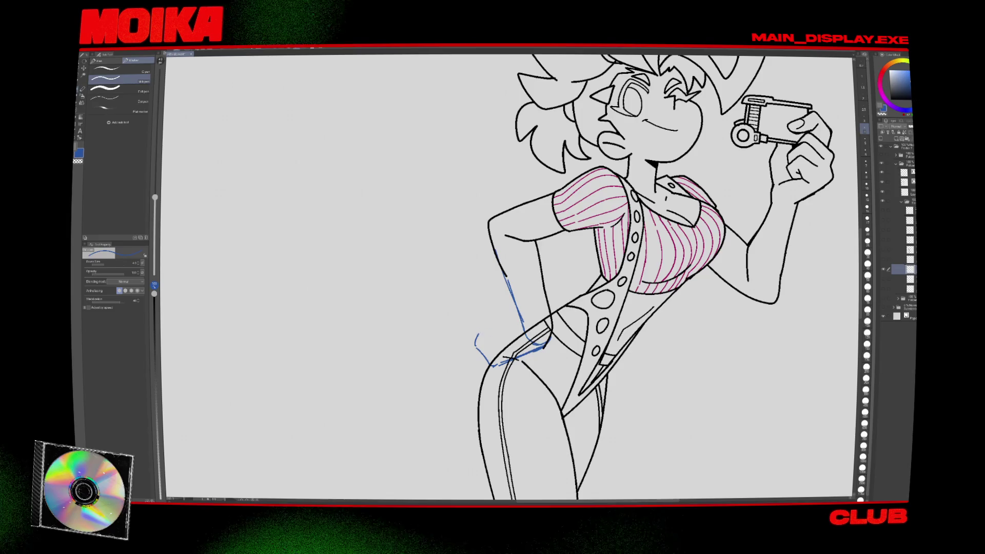
key(h)
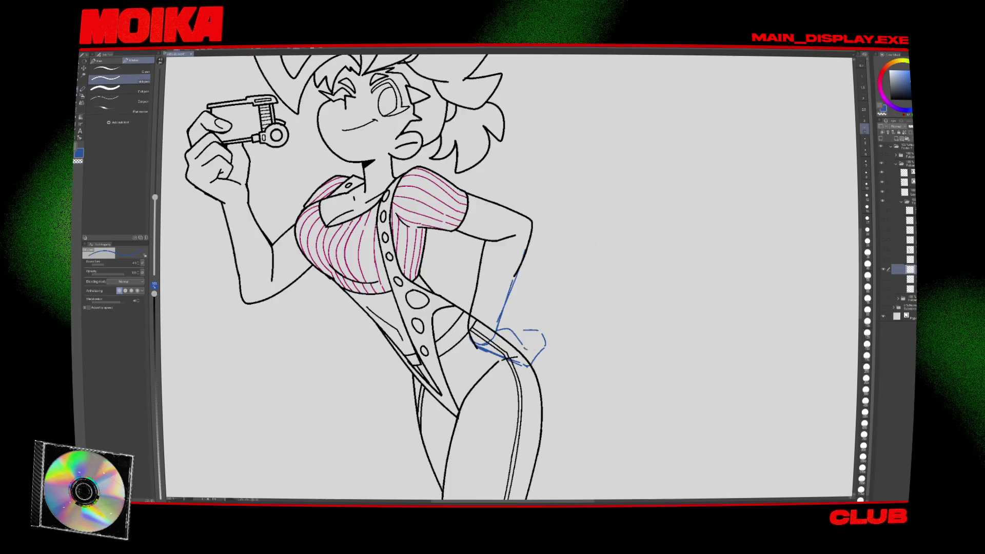
key(h)
drag(485, 333, 474, 342)
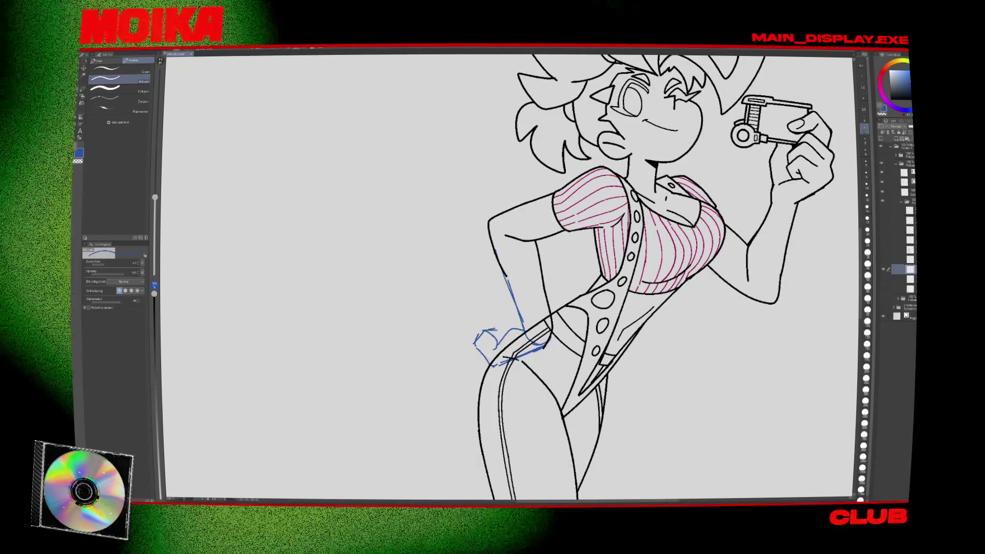
drag(487, 335, 517, 319)
key(h)
scroll(518, 338, down, 3)
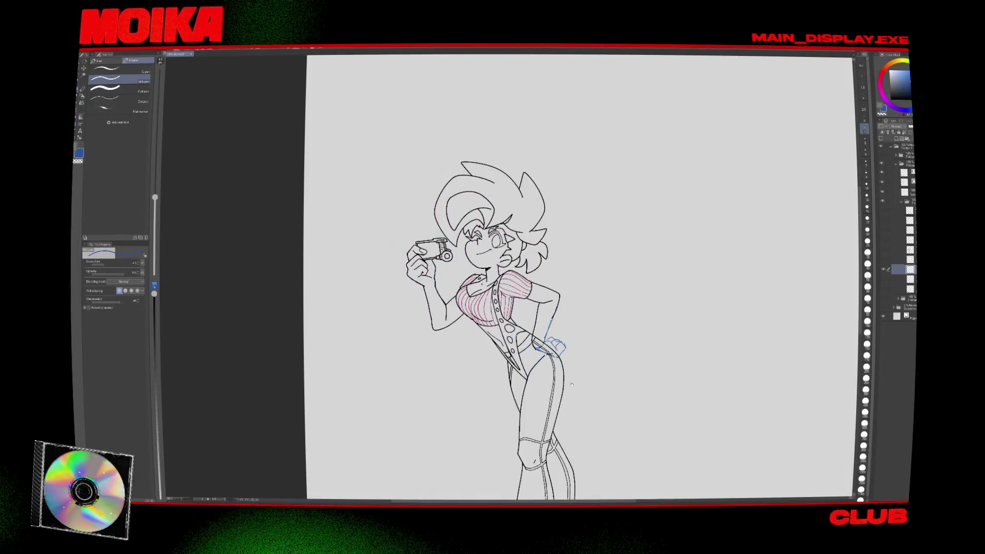
scroll(517, 339, up, 5)
key(h)
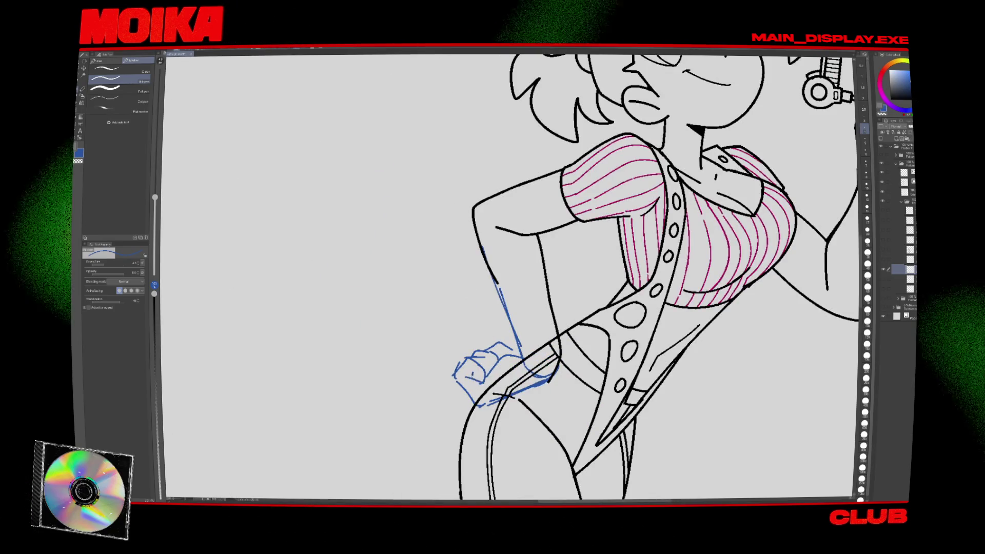
key(h)
key(h)
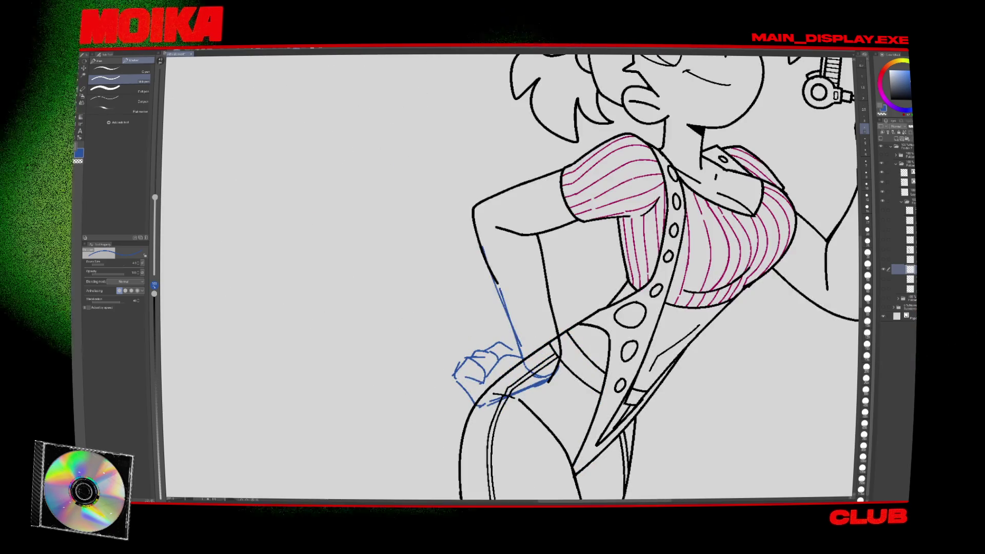
scroll(513, 307, down, 6)
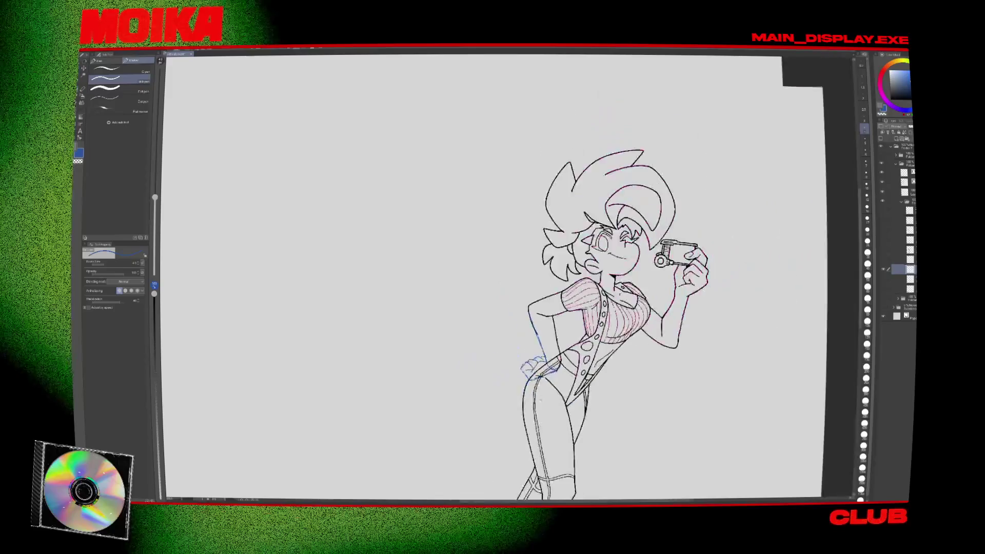
scroll(505, 311, up, 6)
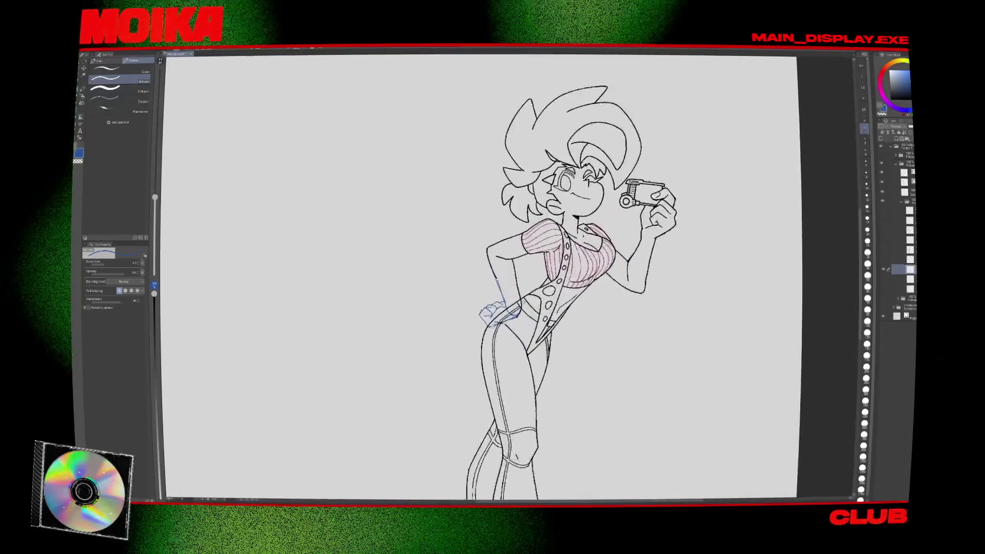
key(m)
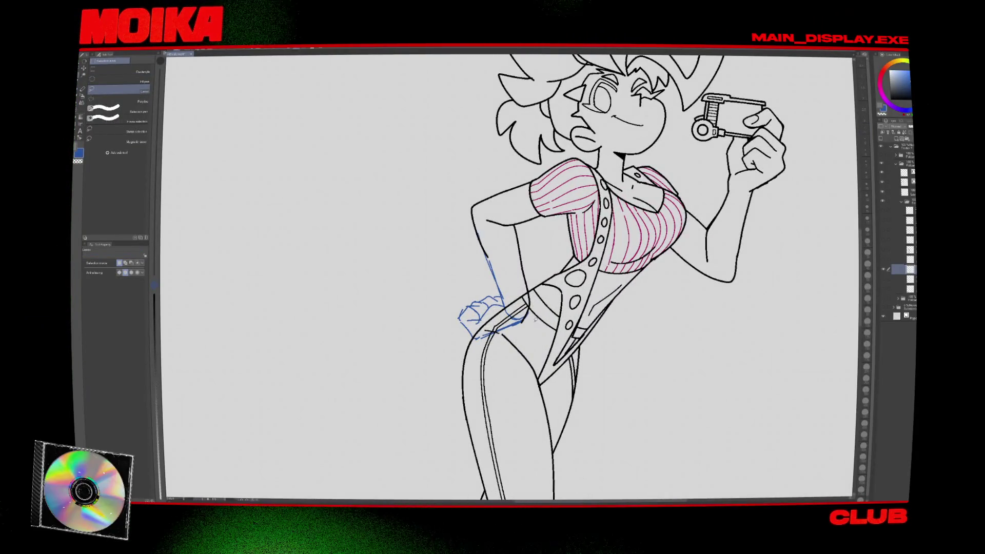
Scale and rotate the selected hand sketch to fit against the hip.
key(ctrl+t)
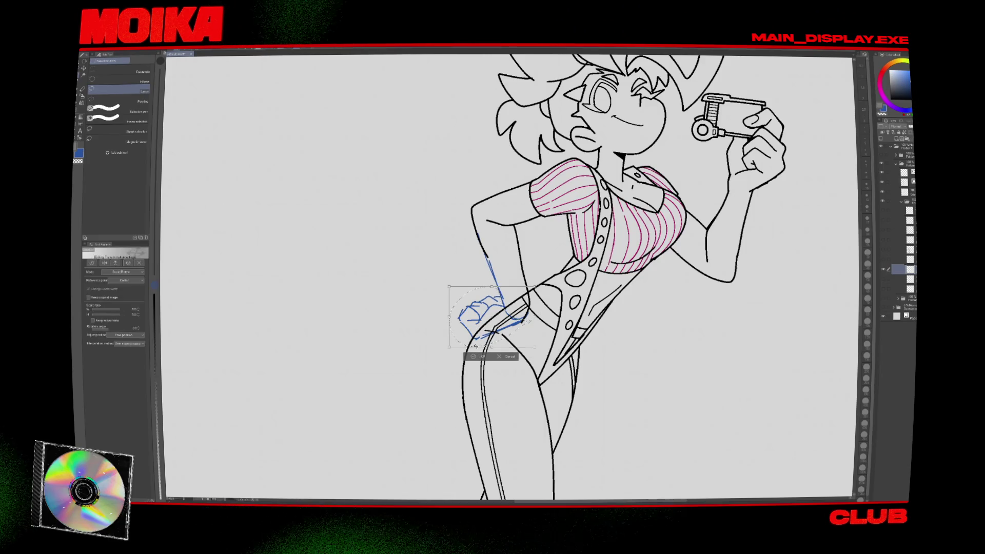
click(477, 365)
scroll(590, 253, down, 5)
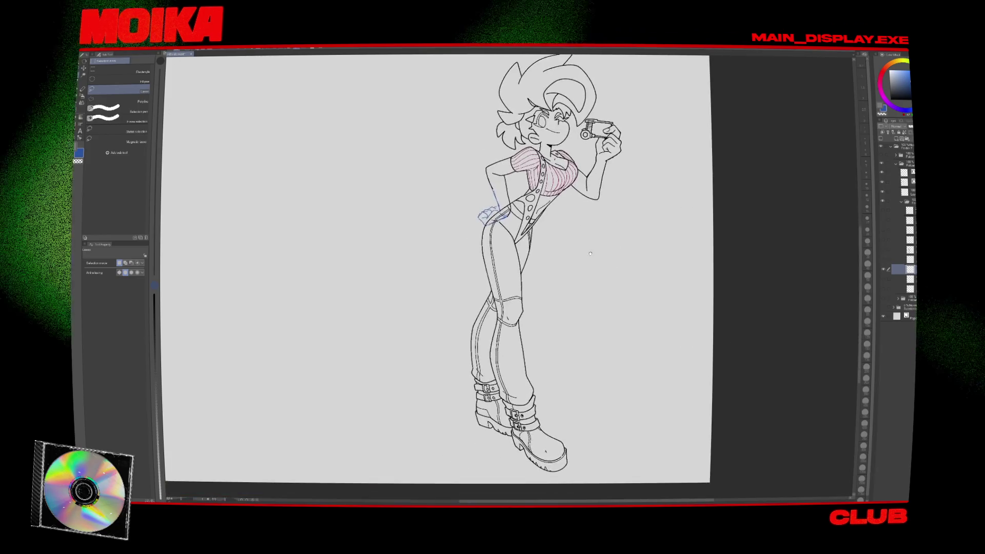
Compare the pose layers, hide the black arm lineart, and erase the lower arm stroke near the hand.
click(882, 182)
click(883, 173)
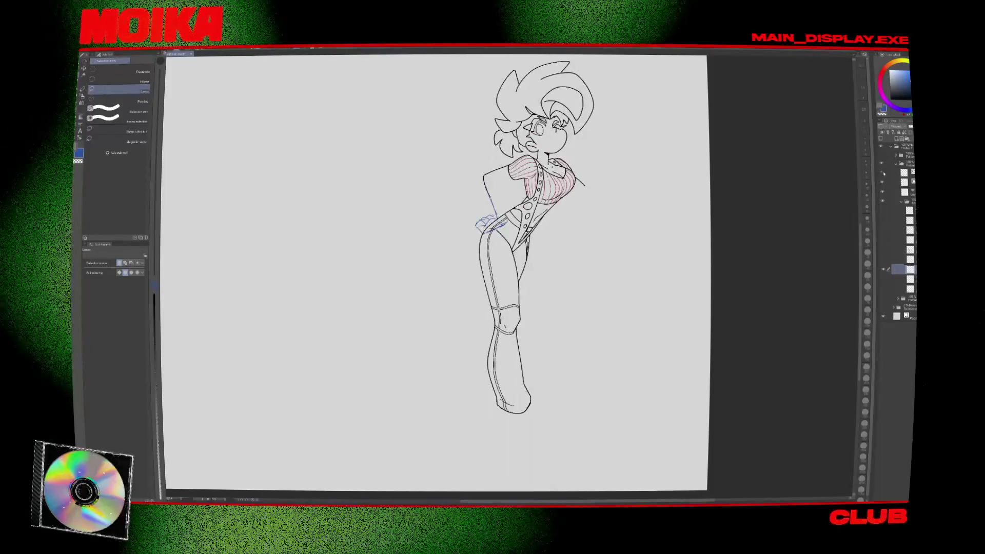
click(883, 173)
scroll(502, 215, up, 5)
click(904, 183)
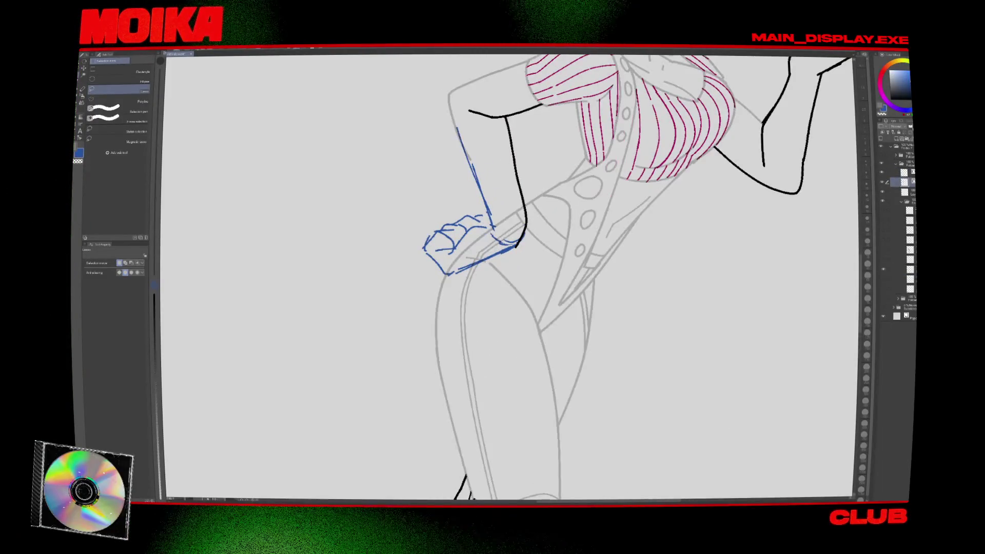
click(882, 173)
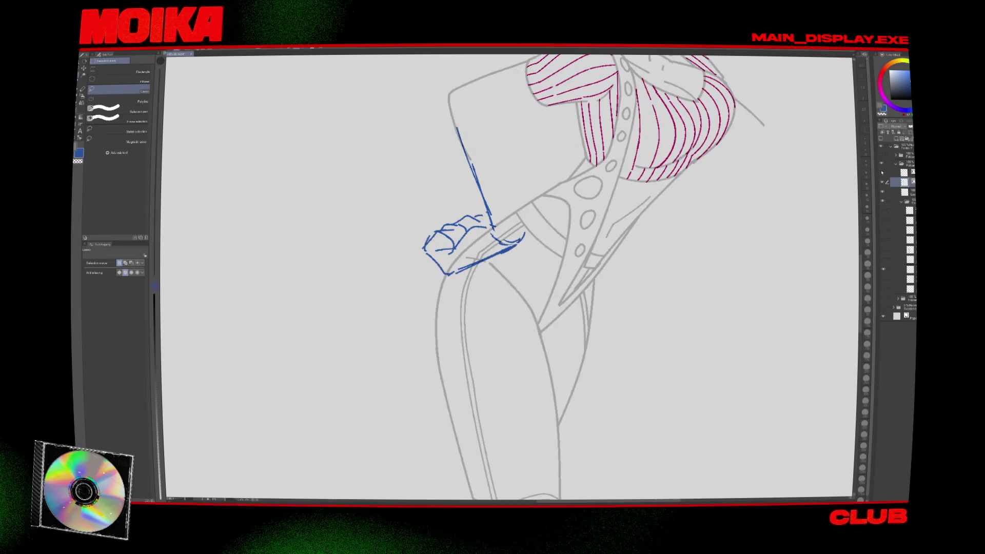
key(e)
click(519, 239)
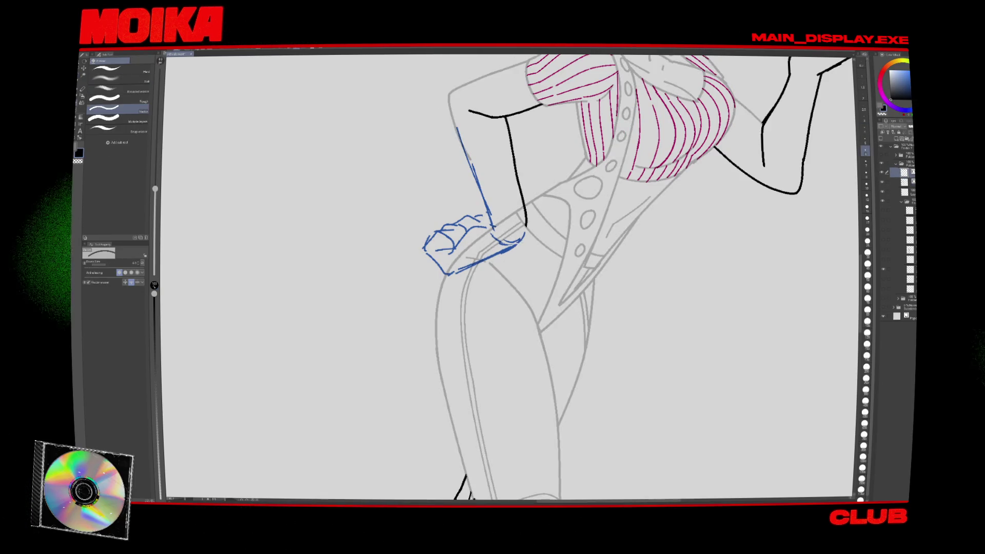
key(p)
scroll(508, 277, up, 2)
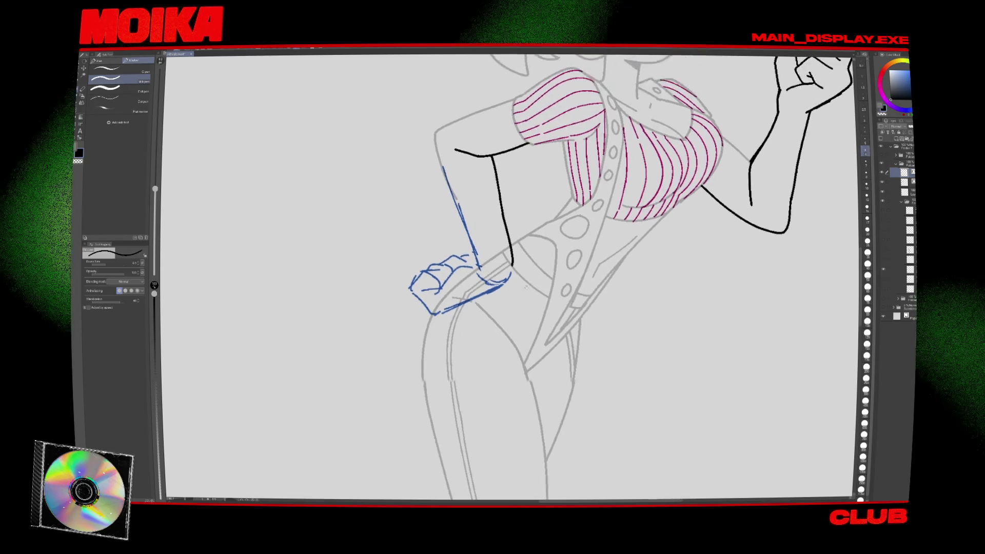
Ink a short black line on the hand on the inking layer above the sketch.
drag(447, 276, 434, 298)
key(ctrl+z)
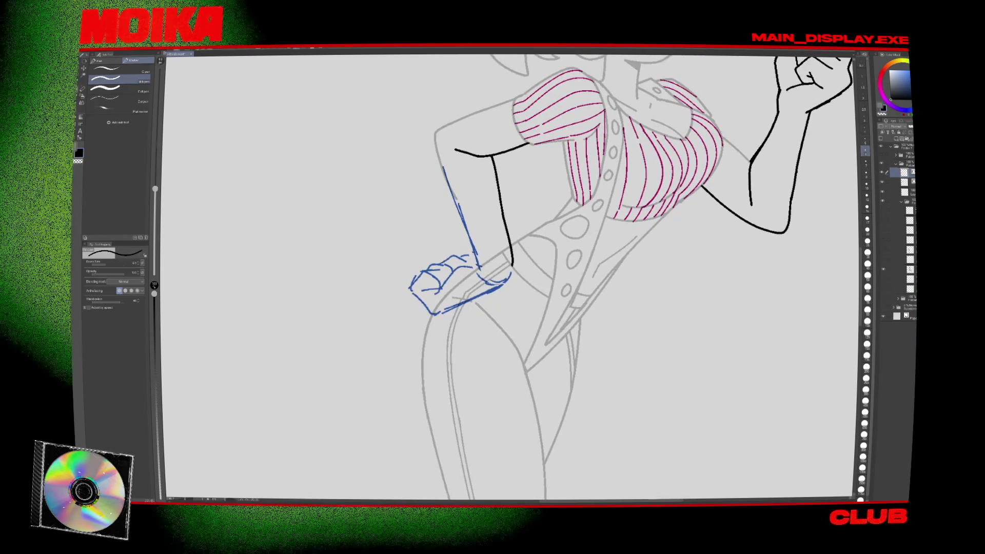
click(898, 270)
click(903, 172)
drag(452, 274, 433, 296)
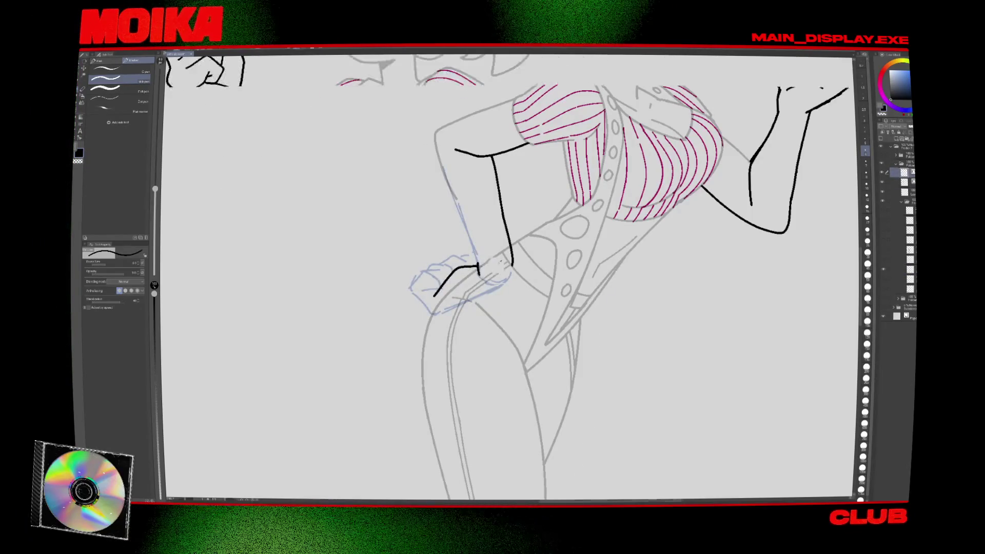
key(h)
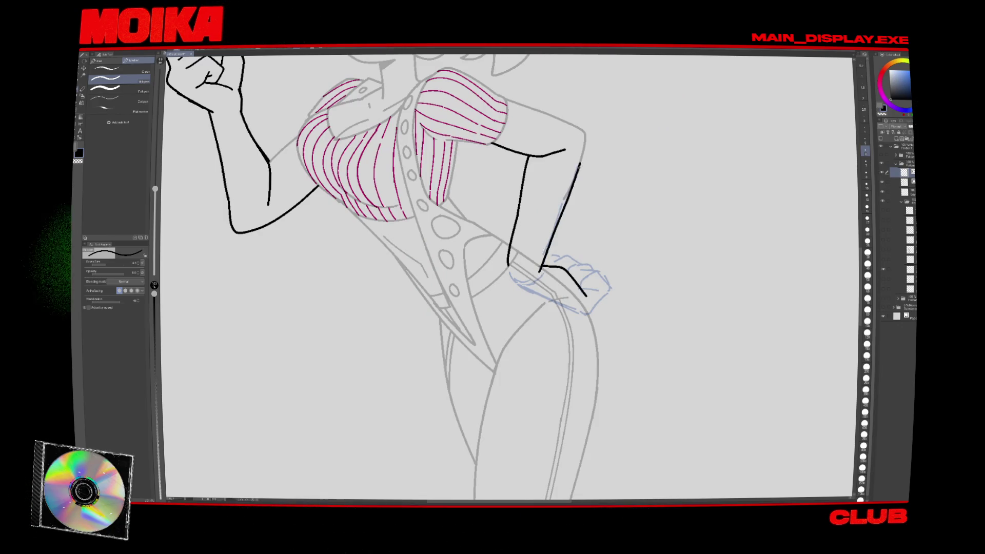
key(minus)
key(minus)
key(minus)
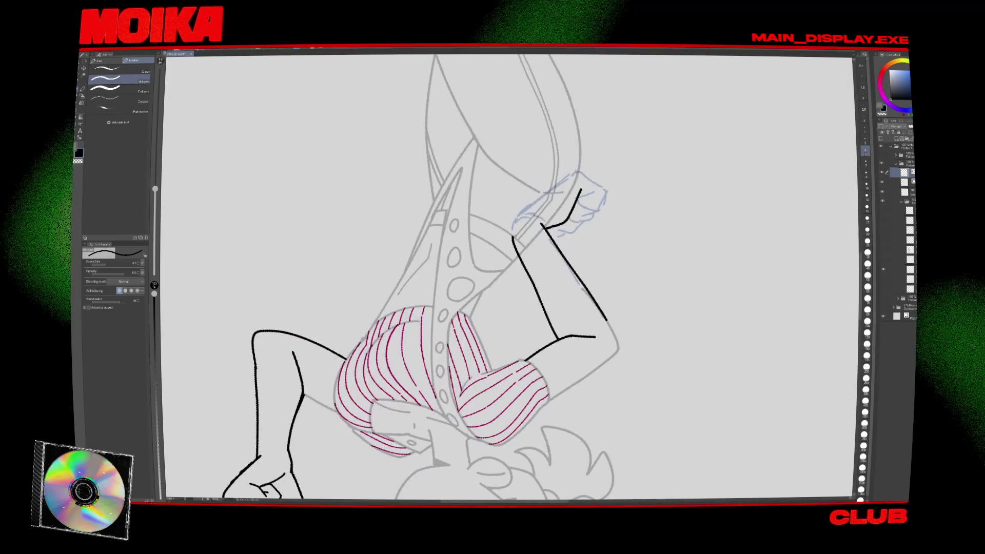
Redraw the black arm outline down to the hand and extend the hand outline.
key(ctrl+z)
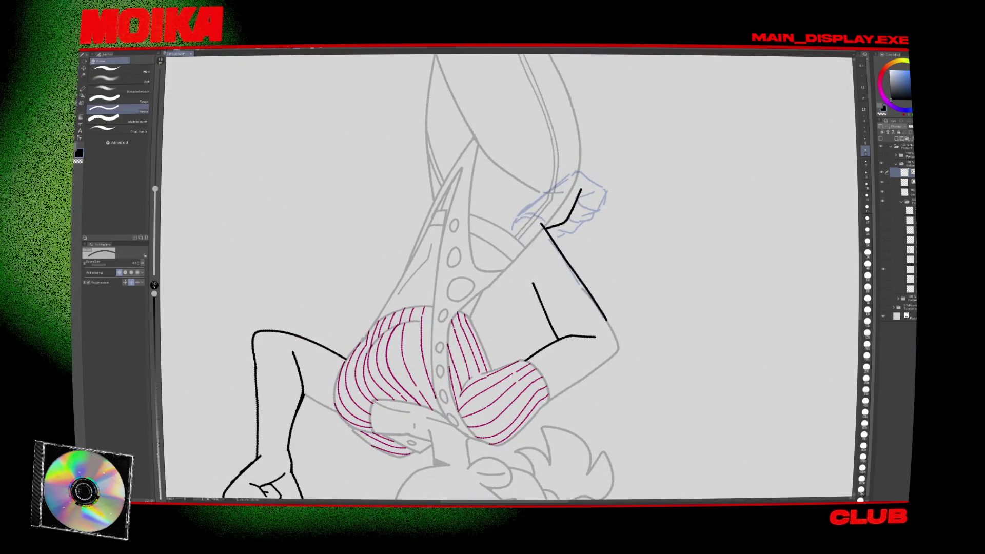
drag(550, 190, 533, 279)
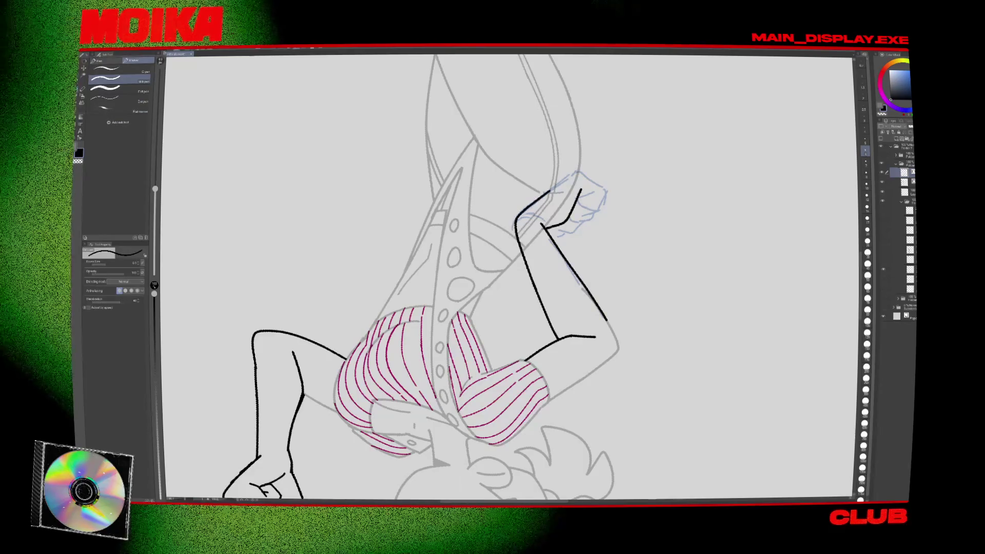
key(minus)
key(minus)
key(minus)
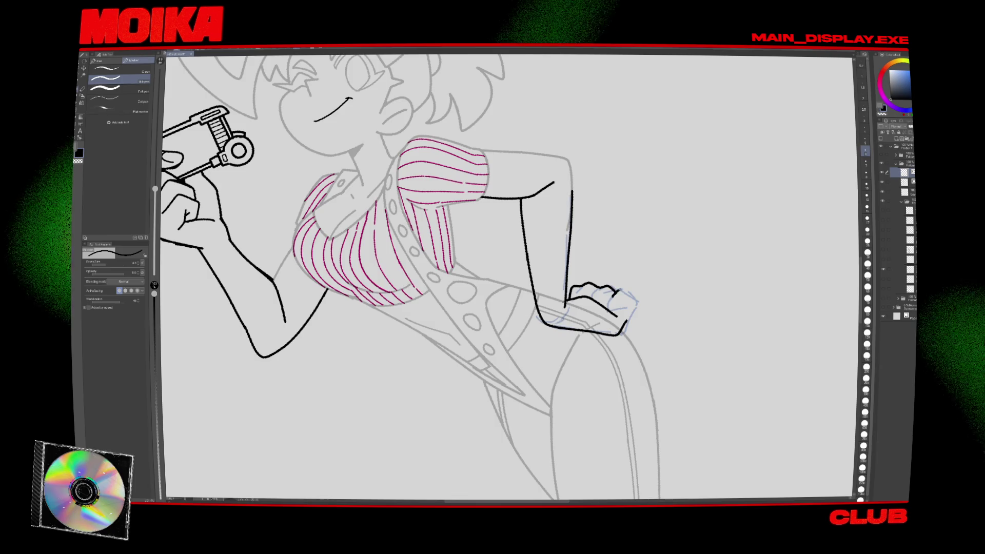
drag(614, 290, 637, 302)
key(h)
key(minus)
key(minus)
key(minus)
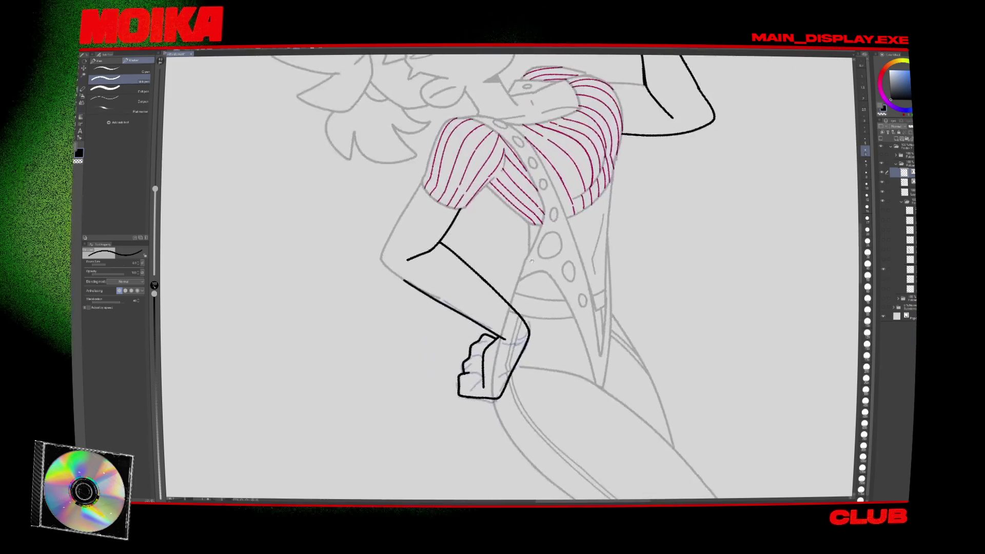
Enlarge the brush, undo the last short stroke, and view the whole page to check the hand.
key(bracketright)
key(bracketright)
key(bracketright)
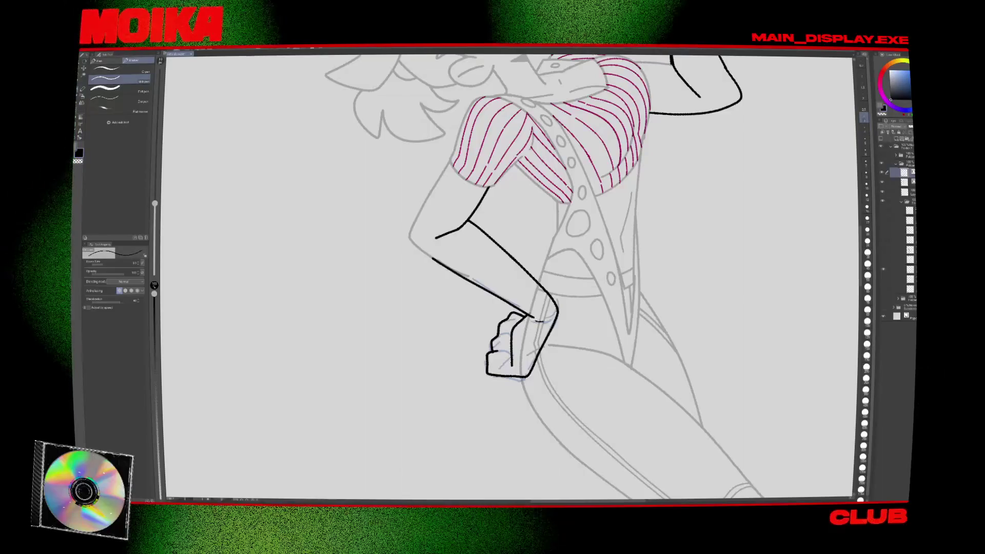
key(h)
key(minus)
key(minus)
key(minus)
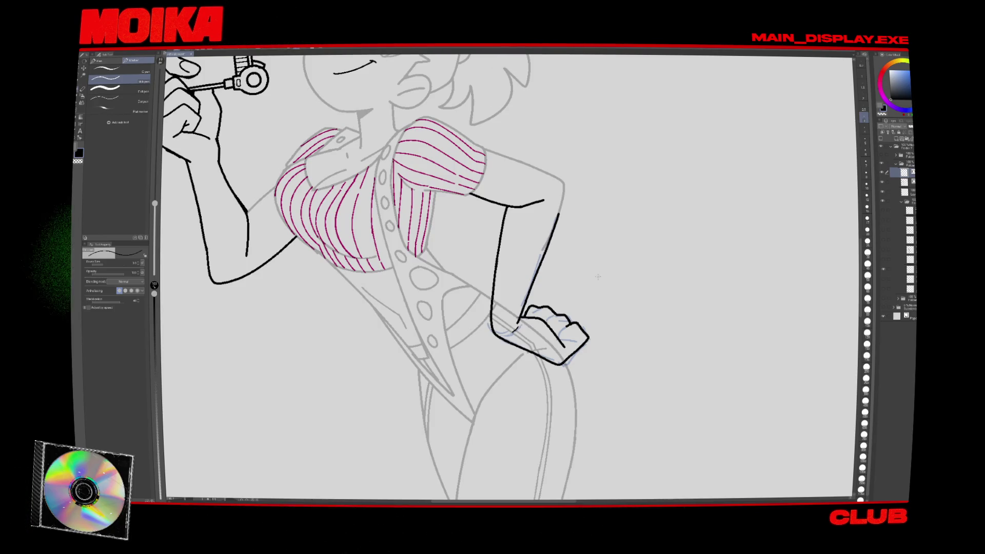
key(ctrl+z)
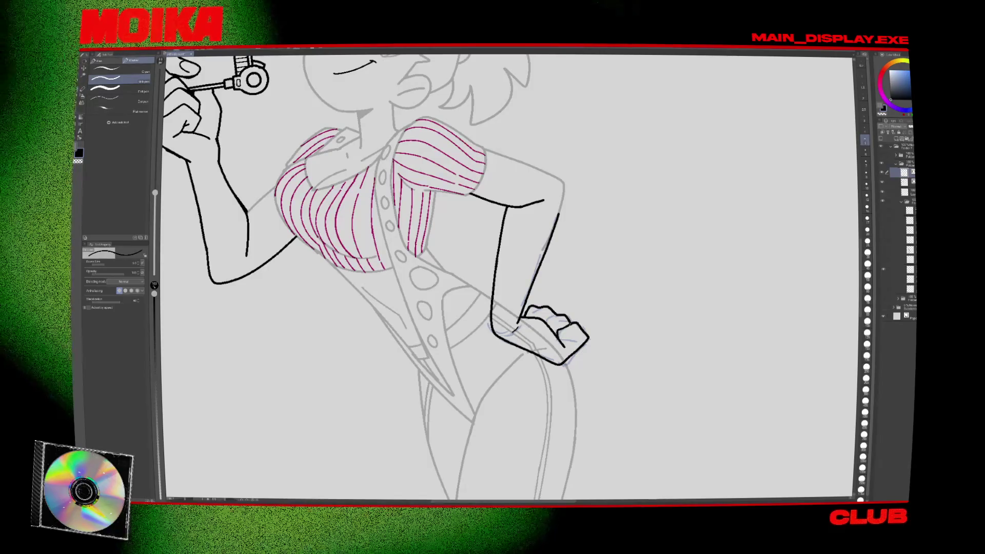
key(h)
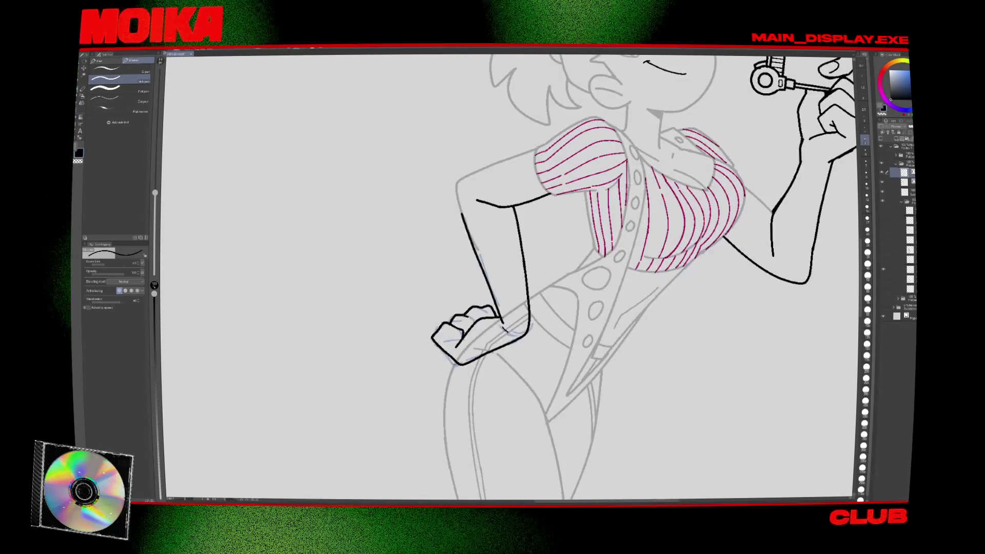
key(h)
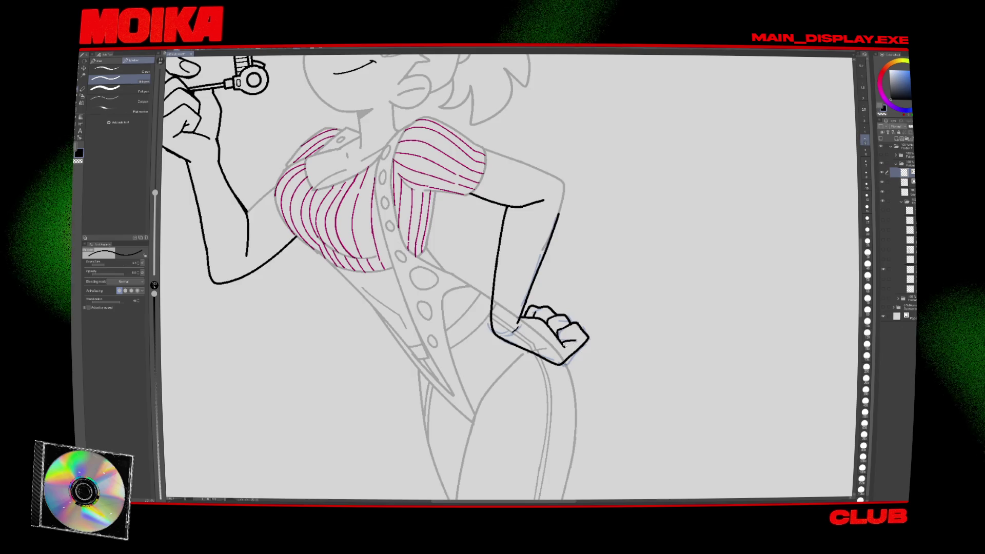
key(h)
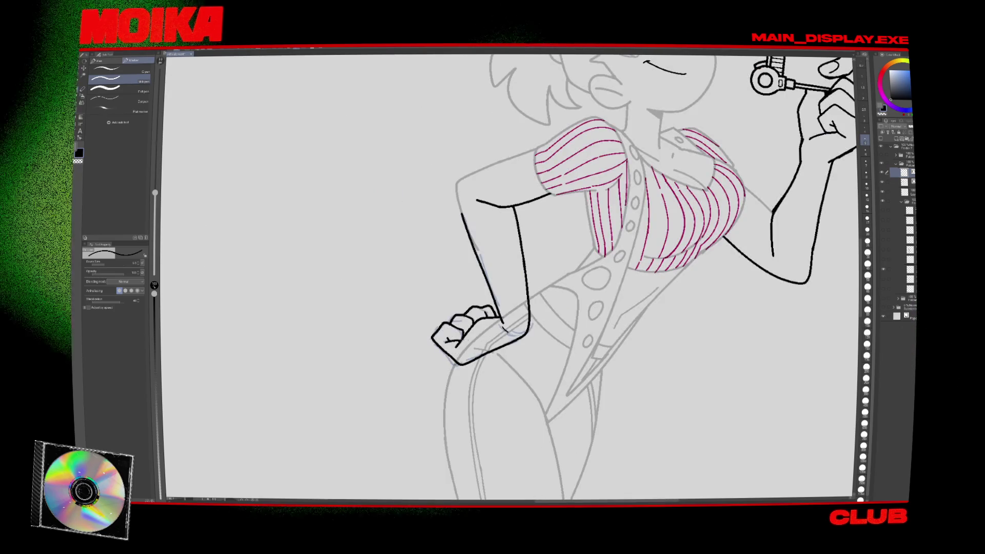
key(ctrl+0)
scroll(505, 348, up, 5)
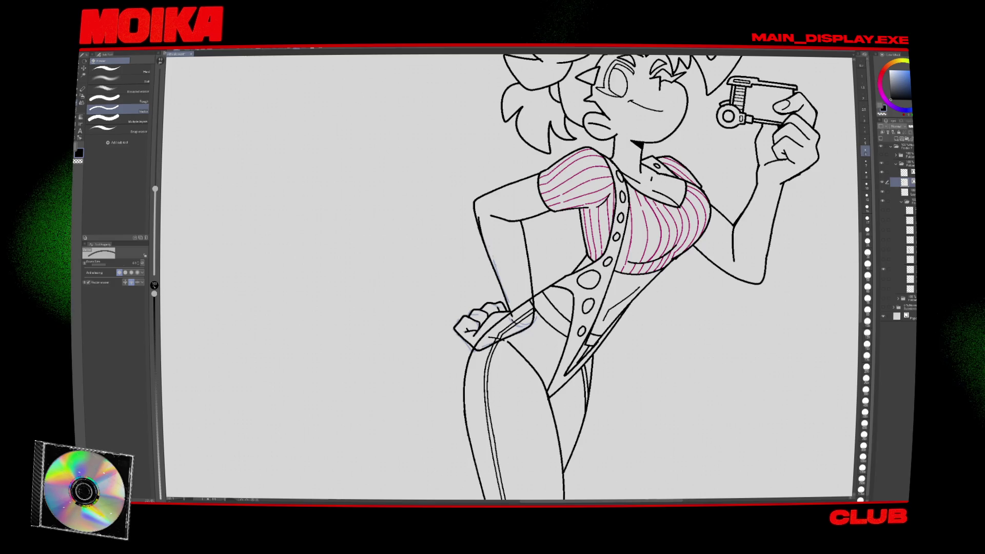
Select the layer above and centre the torso in the view.
key(p)
key(ctrl+minus)
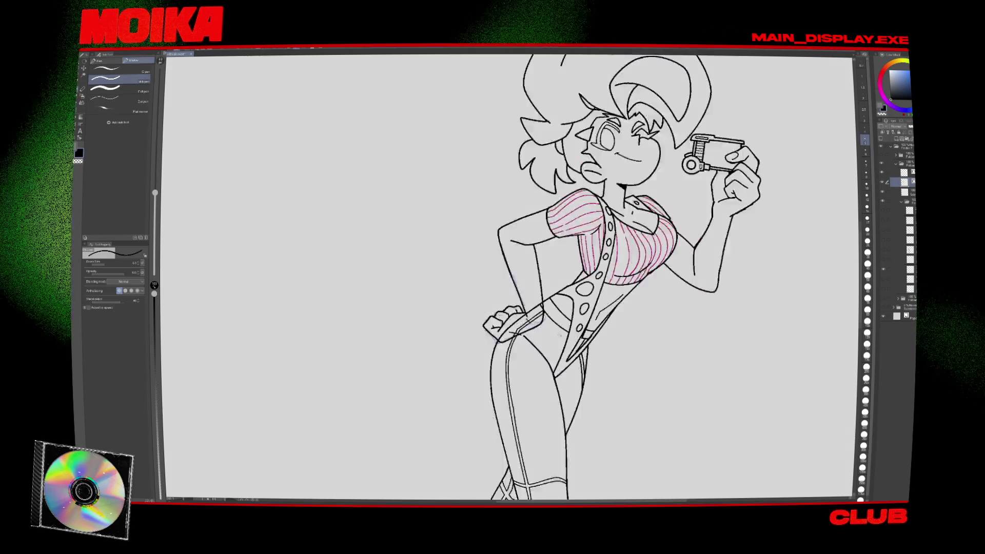
key(h)
key(ctrl+plus)
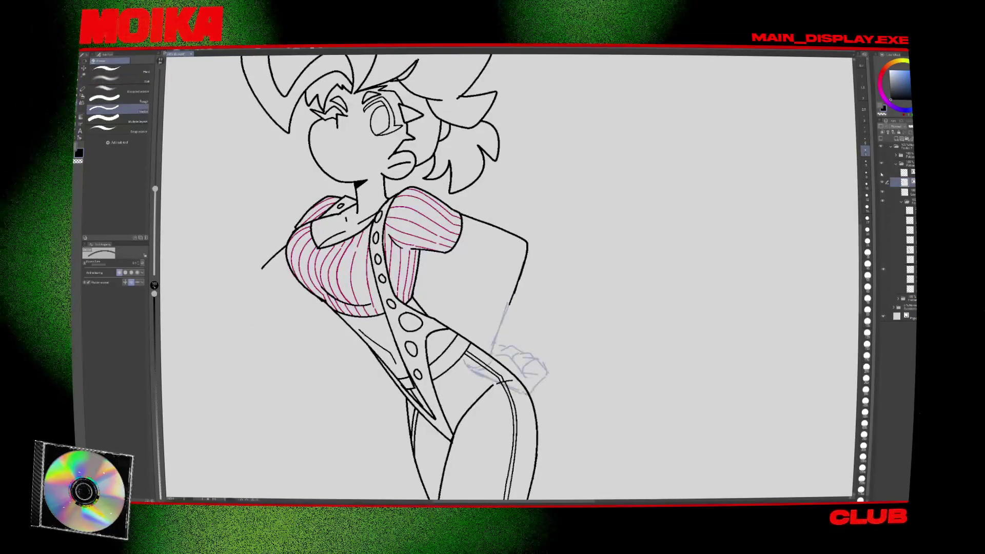
click(903, 171)
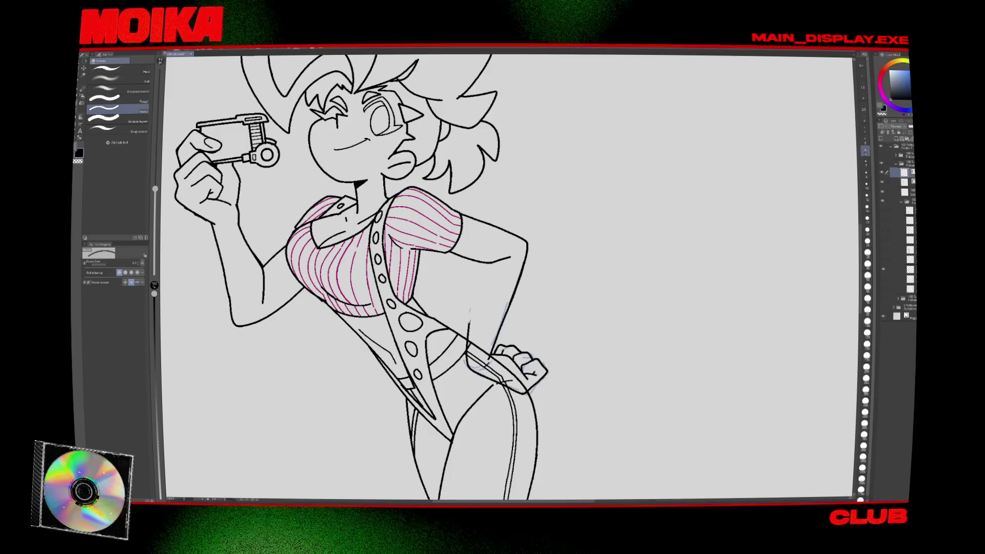
key(h)
key(p)
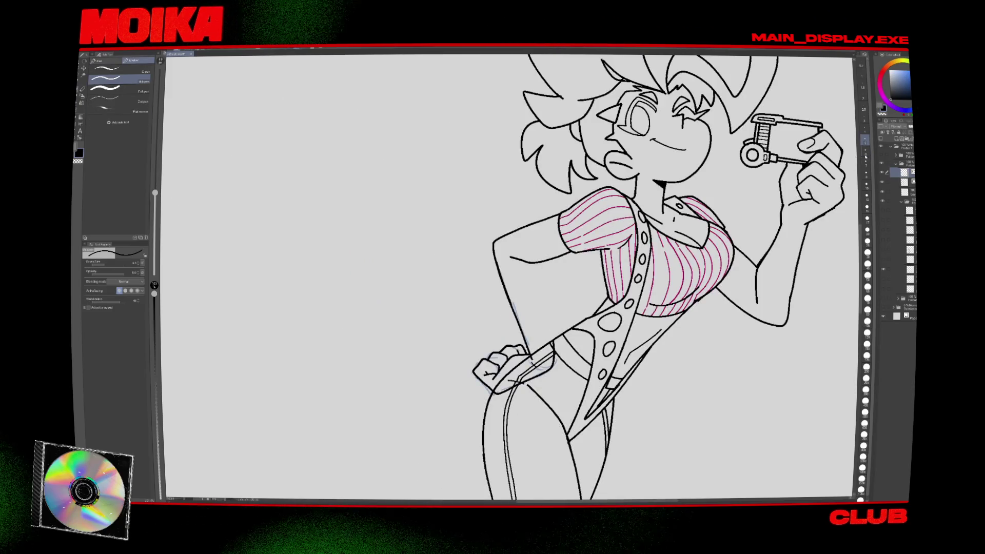
drag(638, 277, 593, 236)
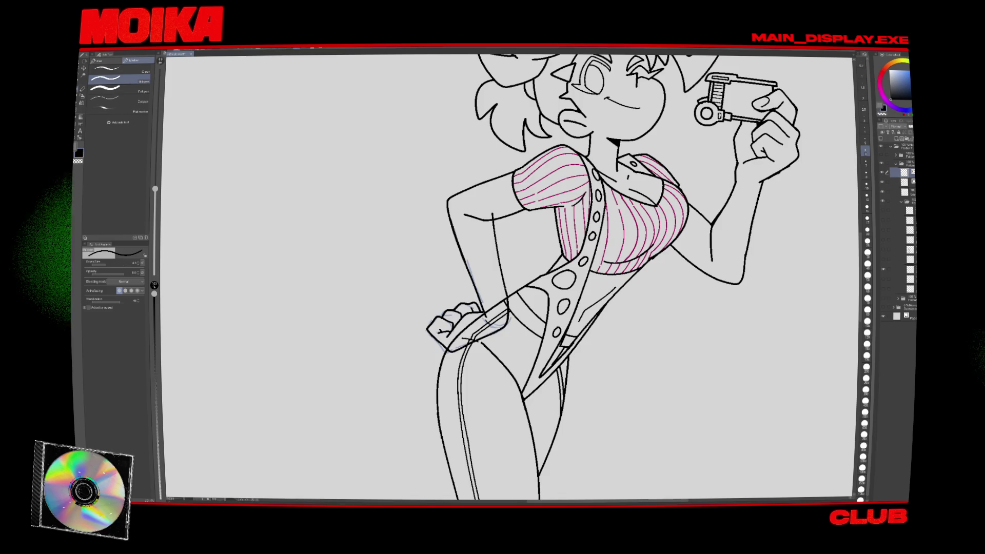
Add a short line on the forearm in a mirrored view rotated about 25°, then reset the view.
key(h)
drag(615, 205, 565, 308)
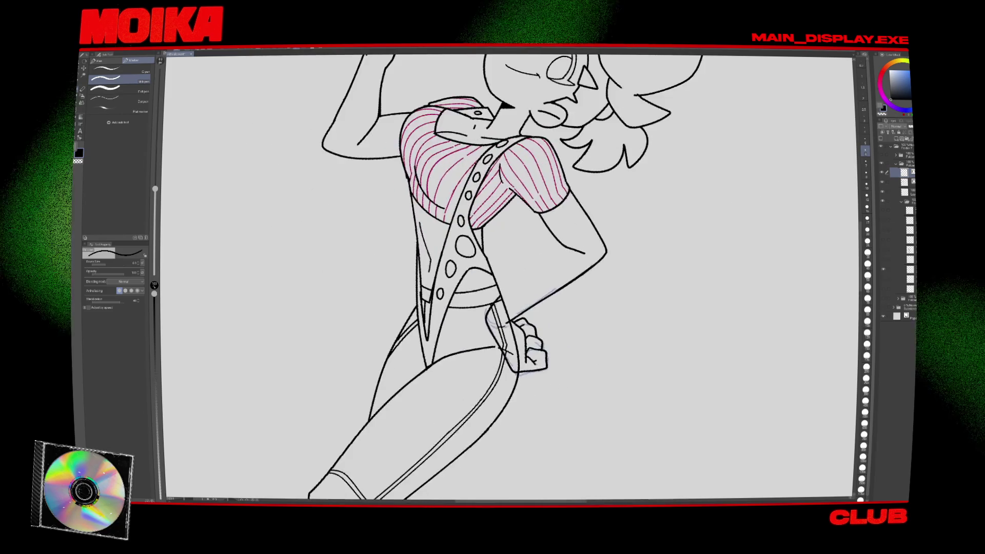
drag(551, 250, 573, 244)
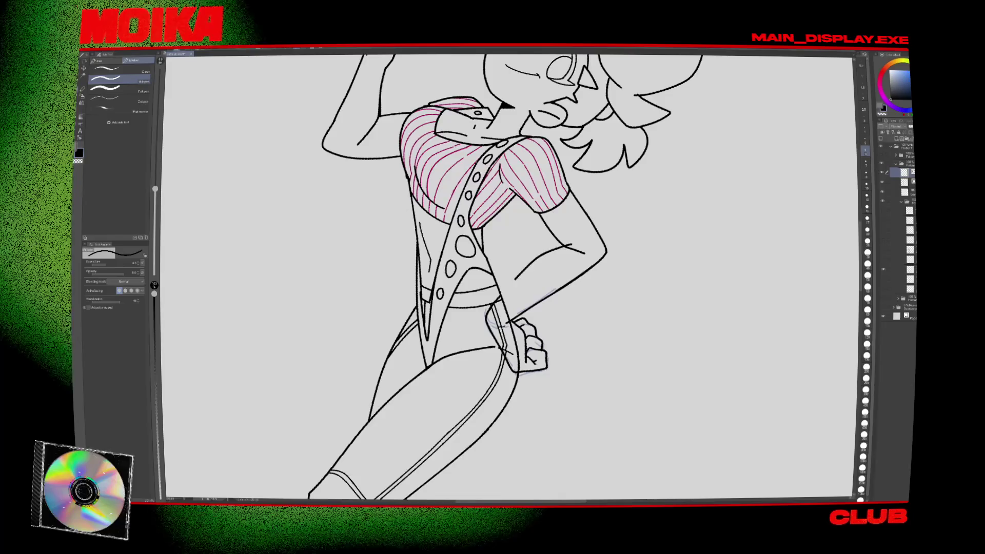
key(ctrl+at)
key(ctrl+0)
key(h)
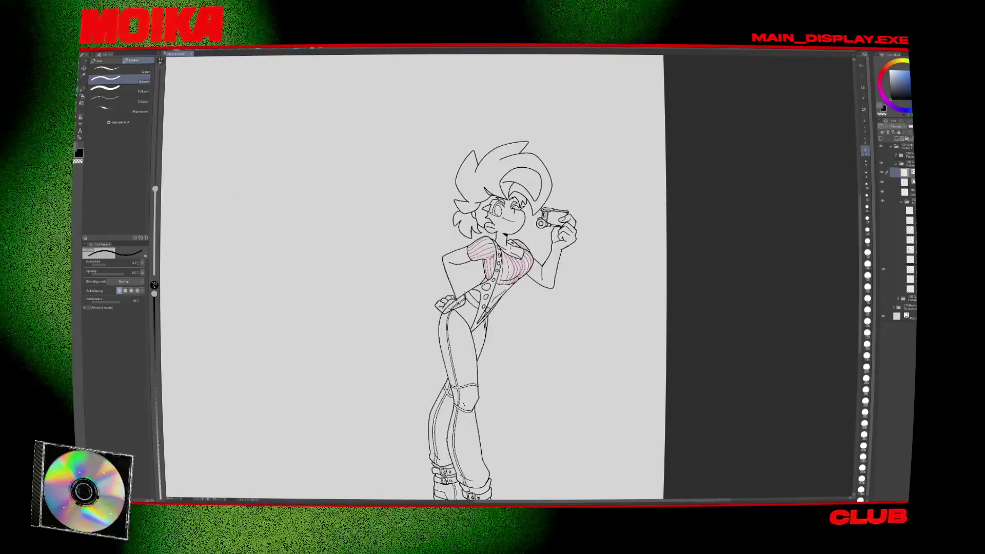
key(ctrl+plus)
key(ctrl+plus)
Undo the stray vertical stroke near the hip and check the whole figure mirrored.
key(e)
key(p)
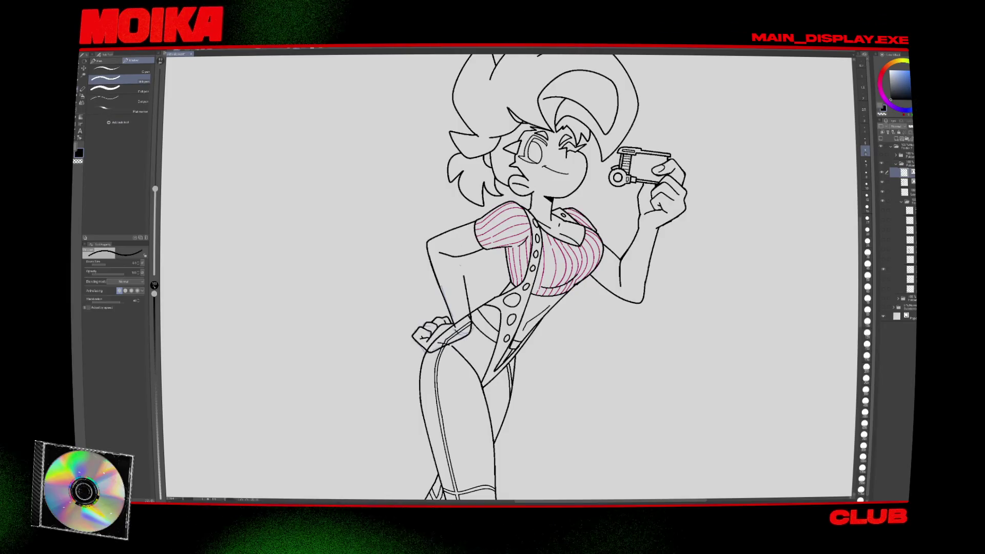
key(h)
key(ctrl+plus)
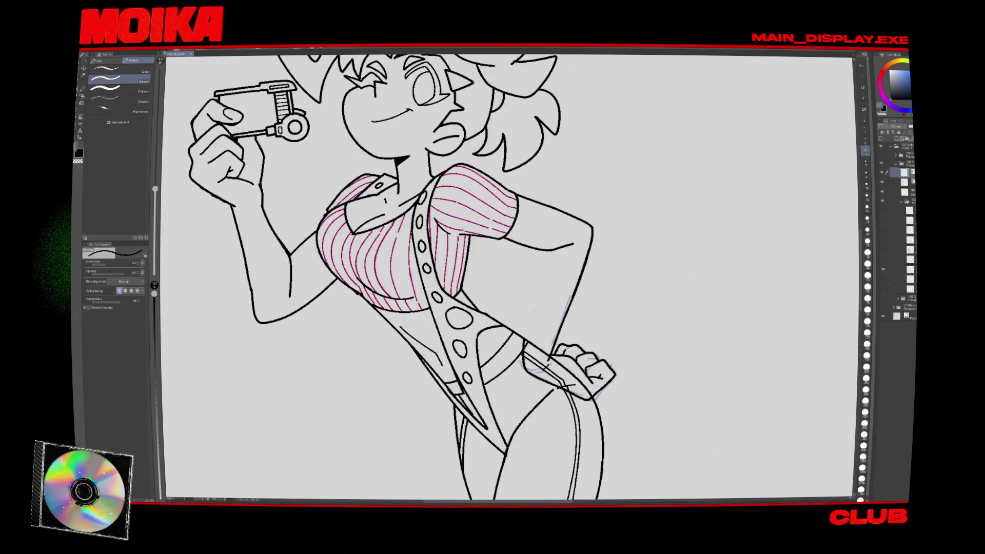
key(ctrl+z)
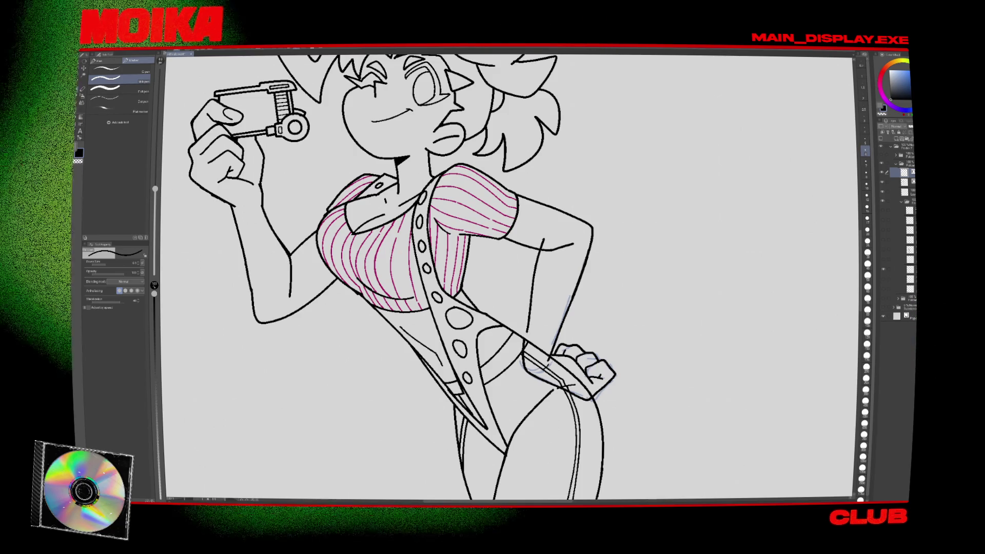
key(ctrl+minus)
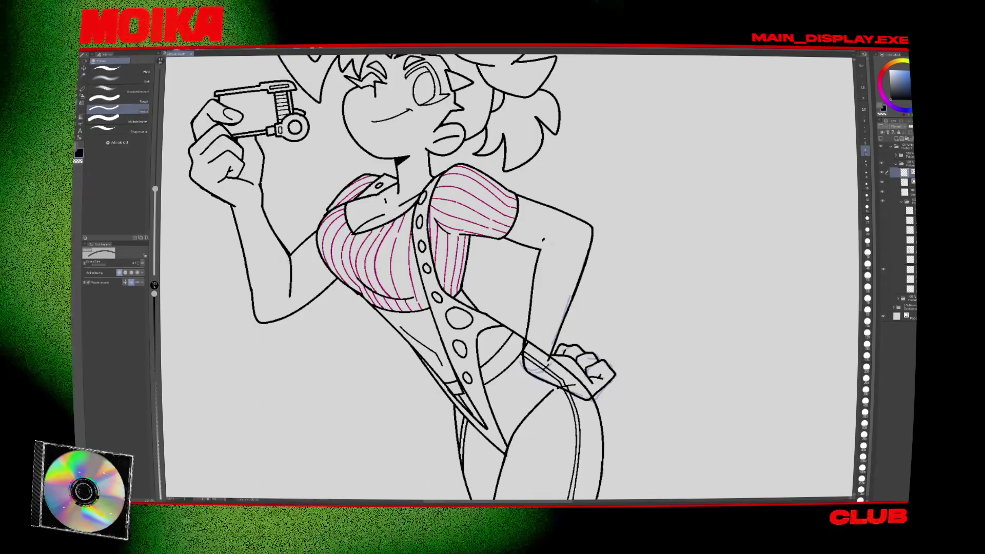
key(h)
key(ctrl+minus)
key(ctrl+plus)
key(p)
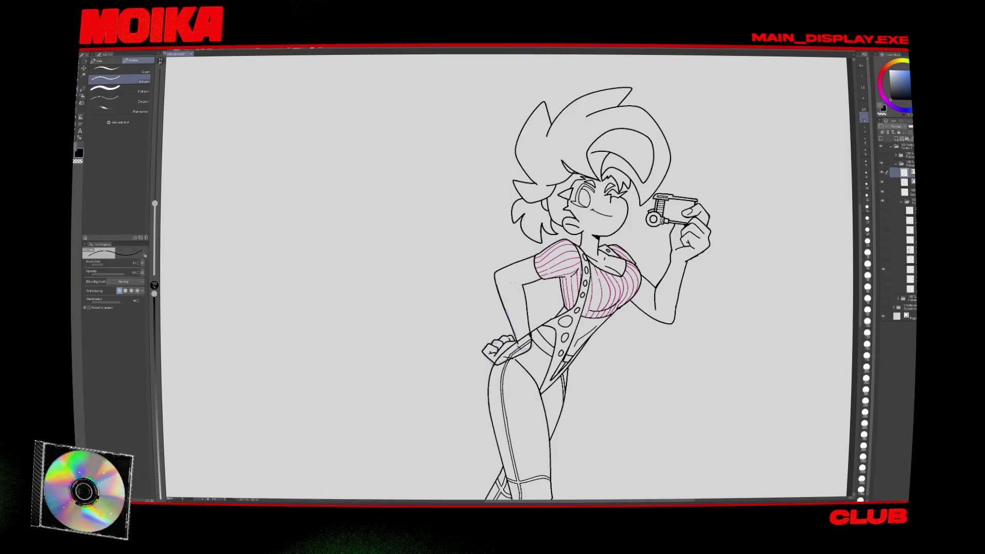
key(h)
key(ctrl+minus)
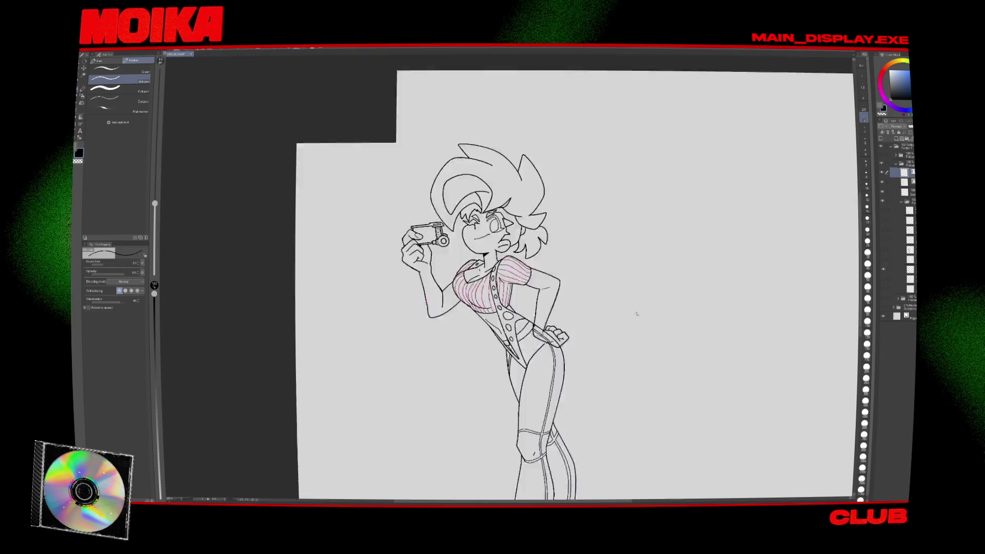
key(ctrl+minus)
key(ctrl+plus)
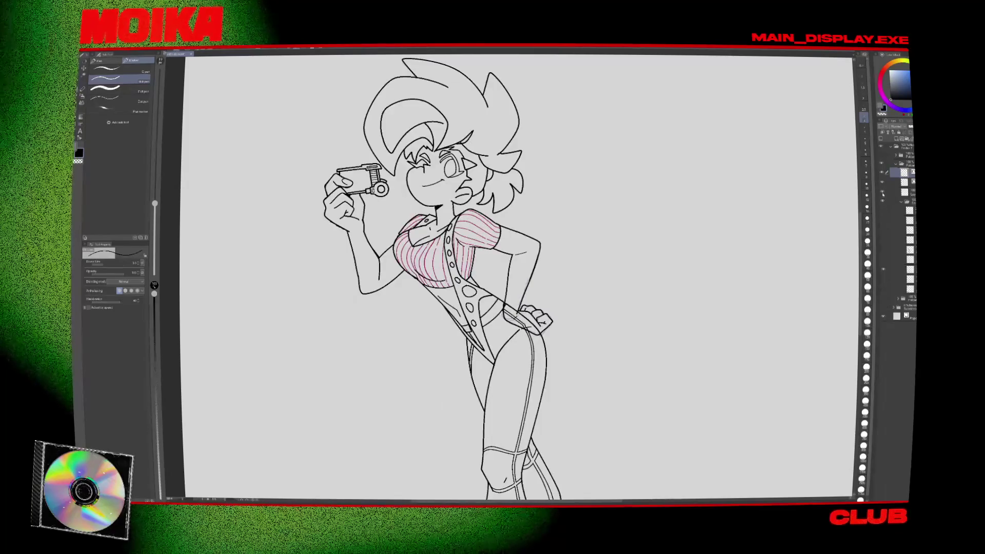
Toggle the pink shirt stripes and body line art layers to compare them.
click(883, 194)
click(882, 194)
click(883, 186)
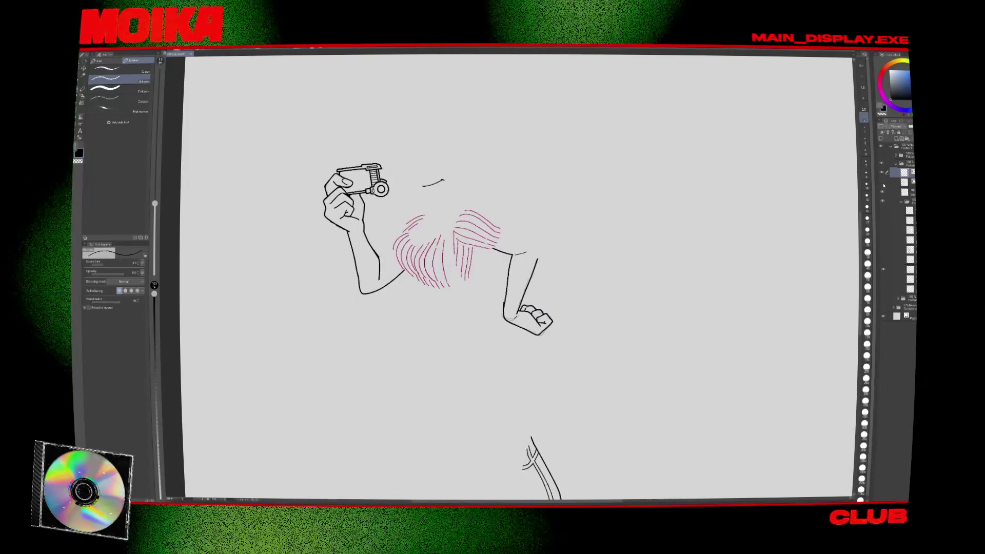
click(883, 185)
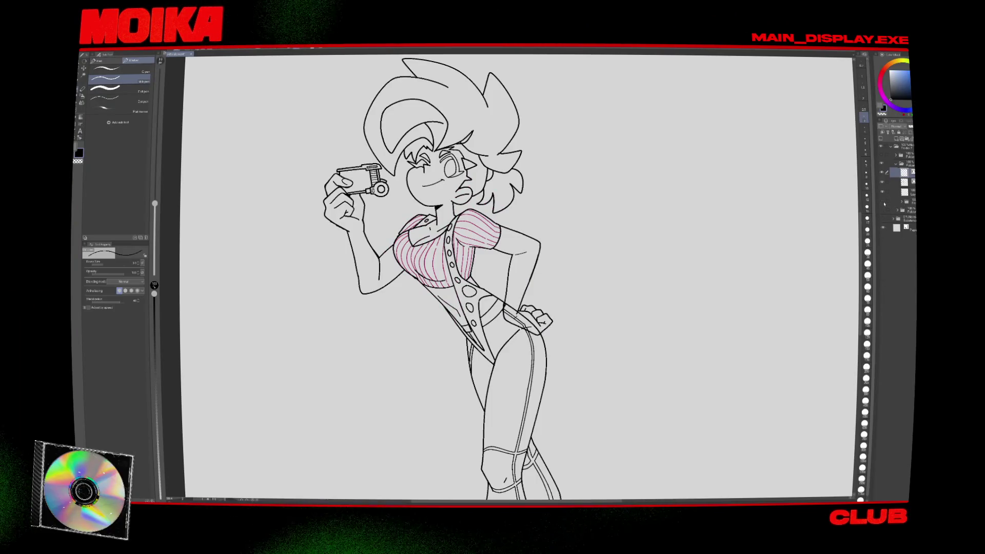
click(882, 182)
click(883, 182)
click(905, 182)
key(e)
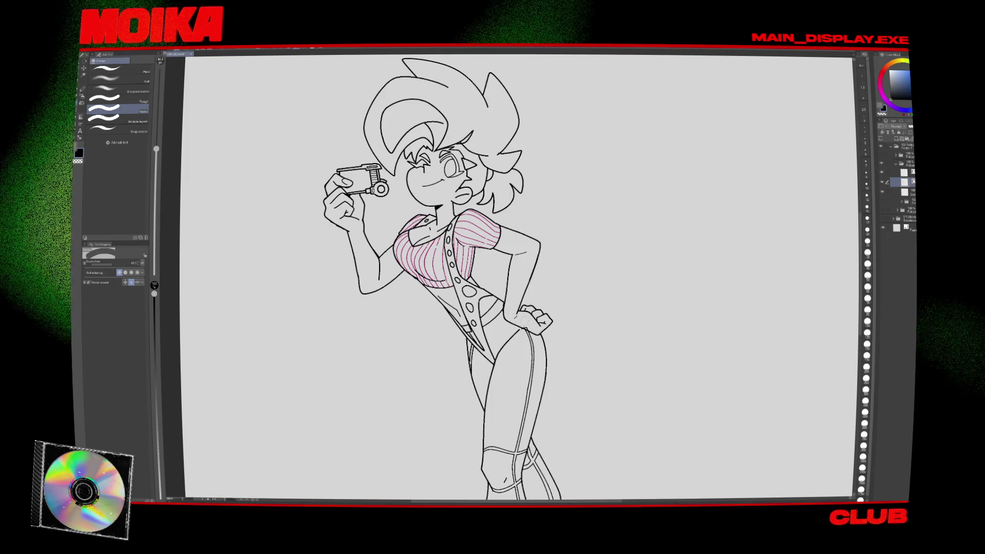
Zoom out and mirror the view to check the whole figure, moving it higher on screen.
key(ctrl+minus)
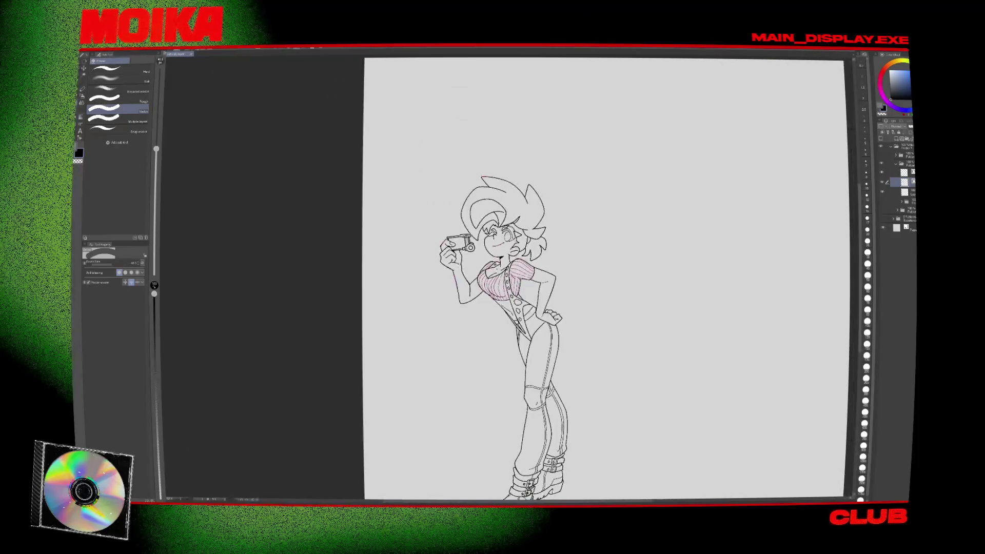
key(h)
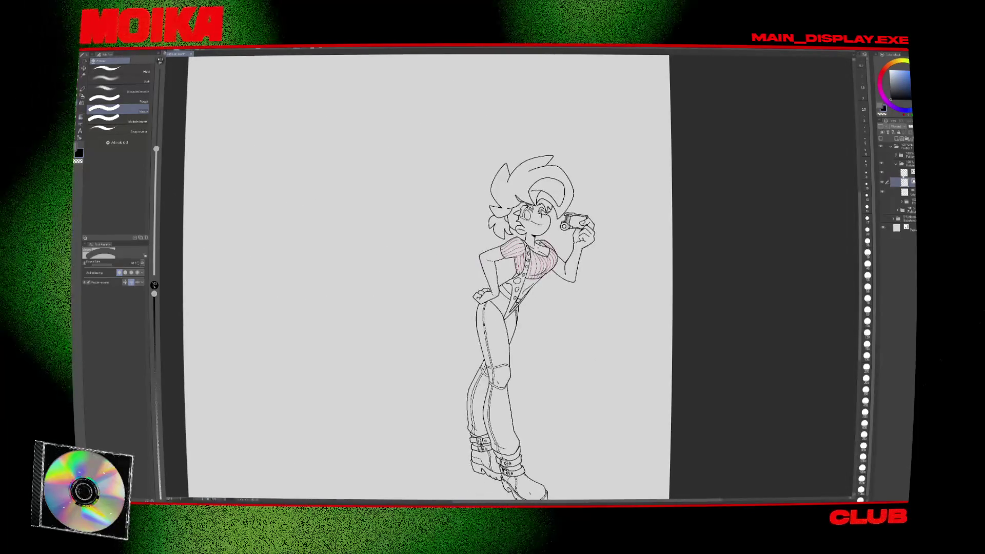
click(894, 171)
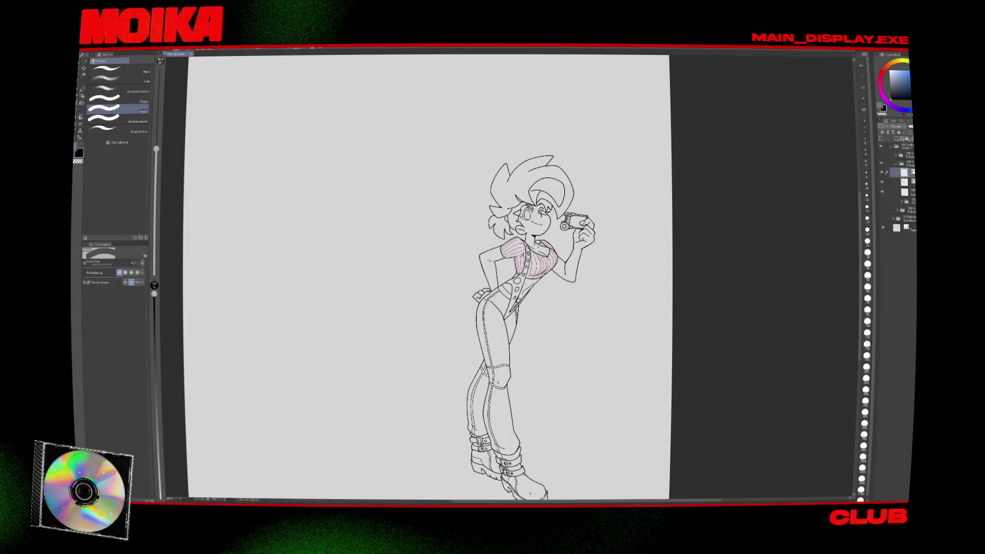
drag(567, 385, 565, 349)
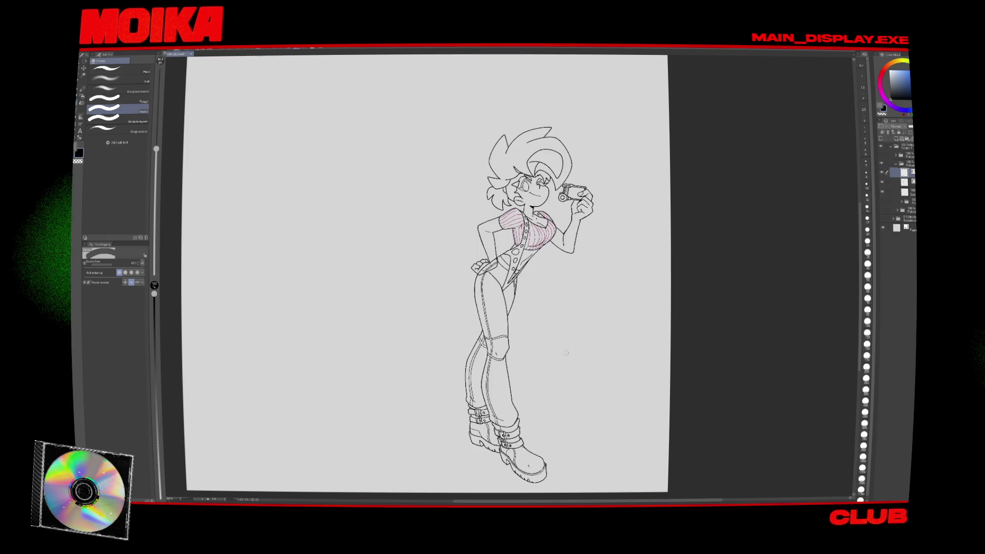
click(902, 182)
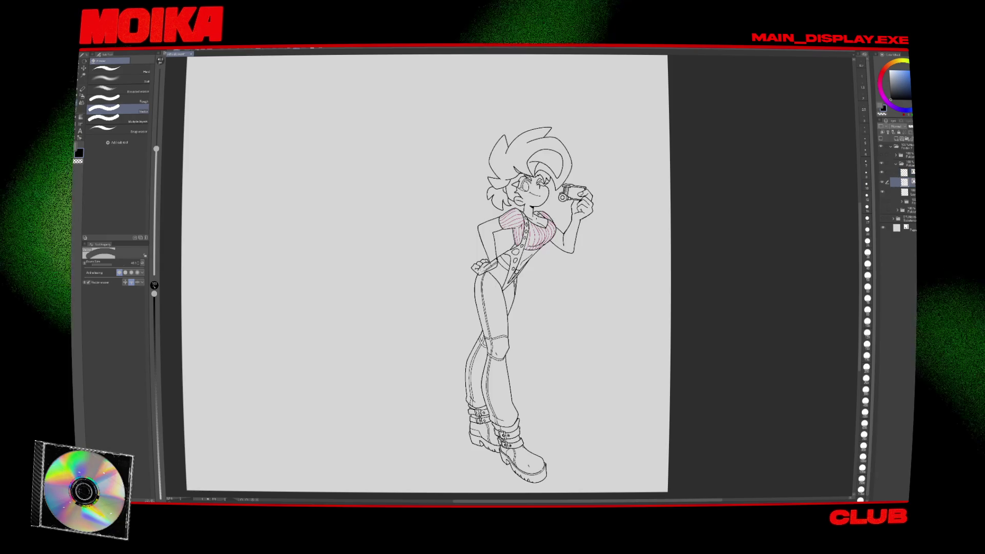
scroll(488, 265, up, 5)
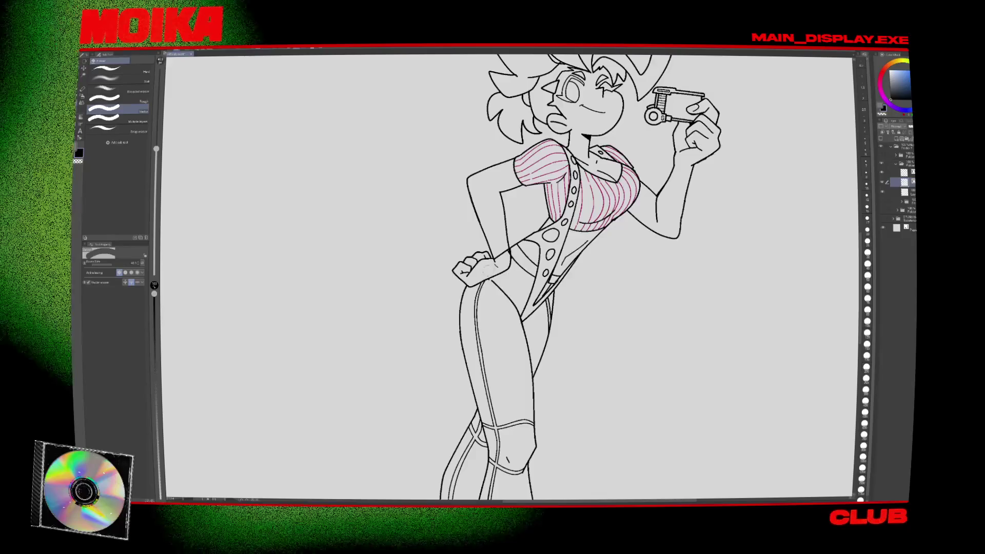
scroll(486, 266, down, 4)
scroll(536, 255, up, 5)
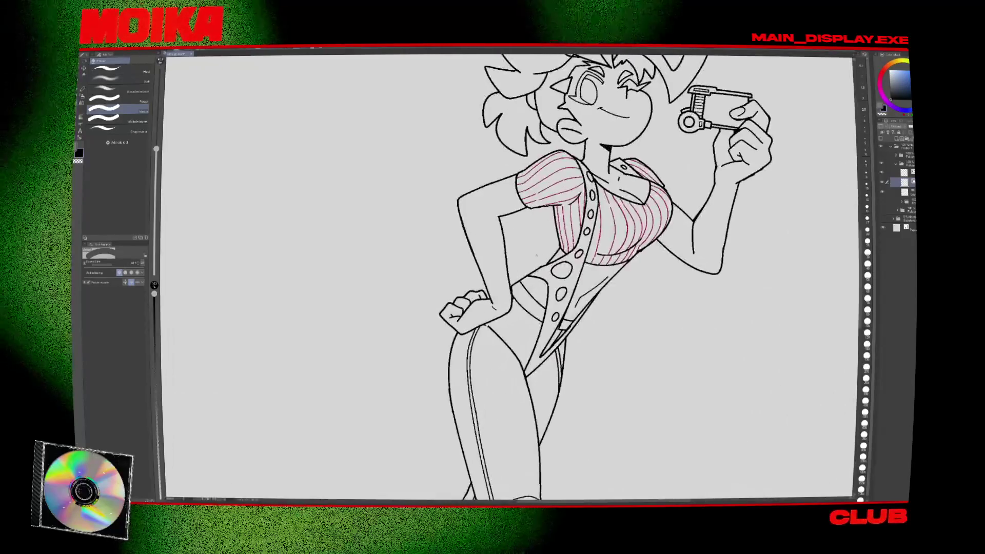
key(p)
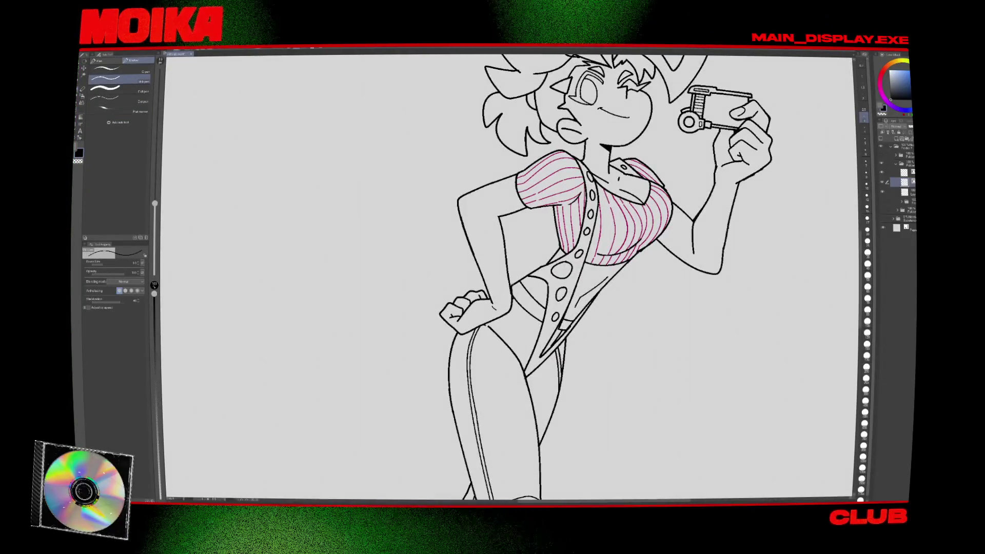
scroll(573, 374, down, 8)
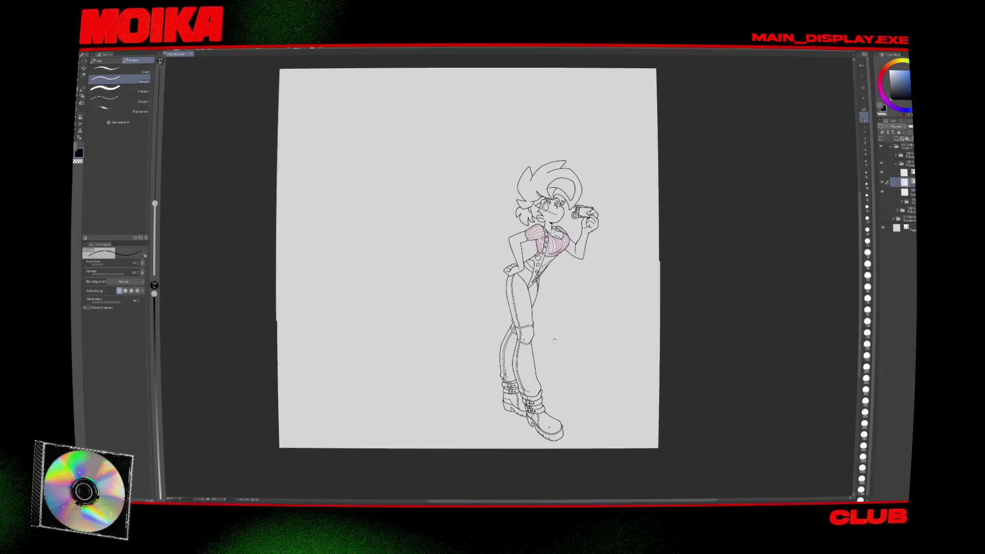
scroll(574, 374, up, 2)
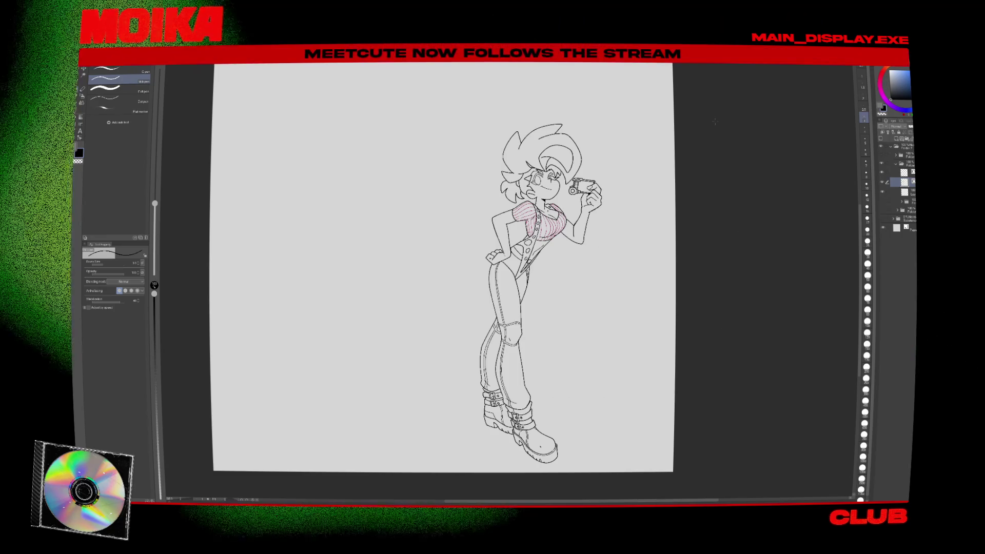
Select the character's layer folder and its top layer, then switch to the Fill tool.
click(905, 201)
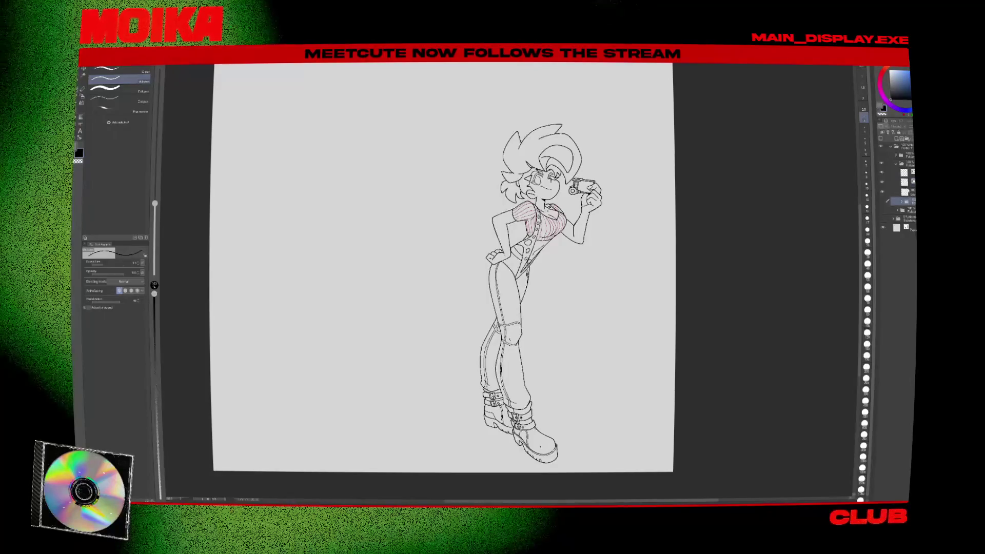
click(906, 172)
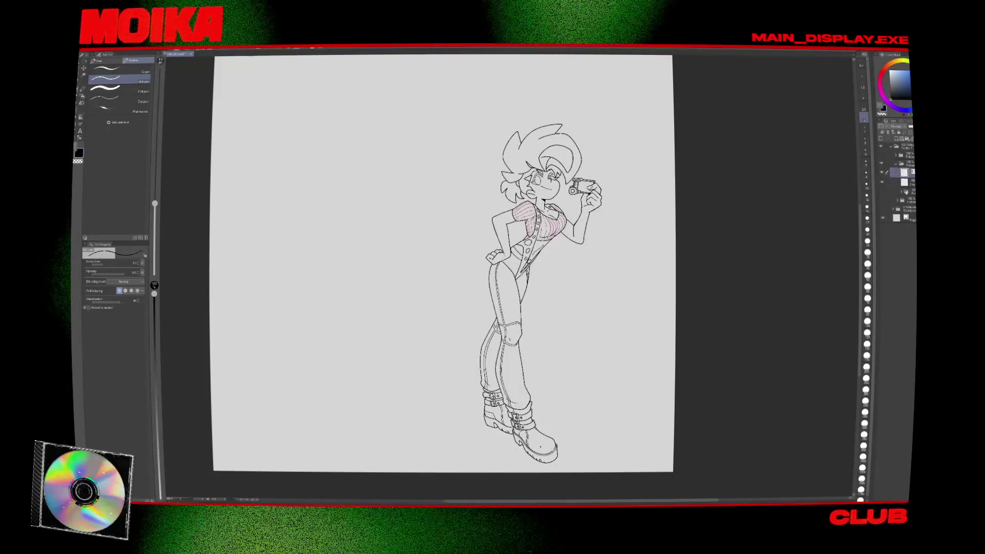
key(g)
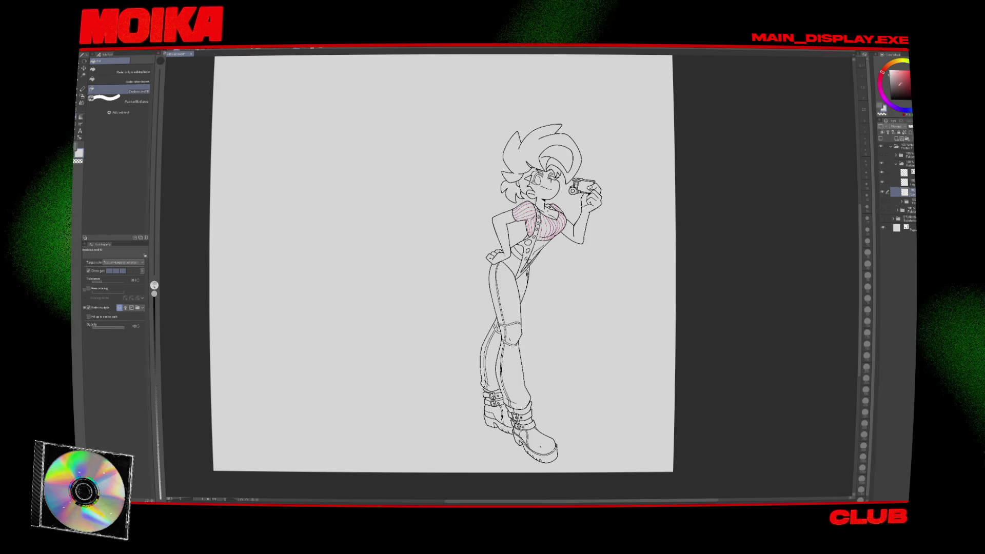
Try enclosing the whole character in grey, then clear that grey fill again.
scroll(691, 266, down, 1)
mouse_move(602, 92)
mouse_down()
mouse_move(641, 205)
mouse_move(602, 313)
mouse_move(610, 326)
mouse_up()
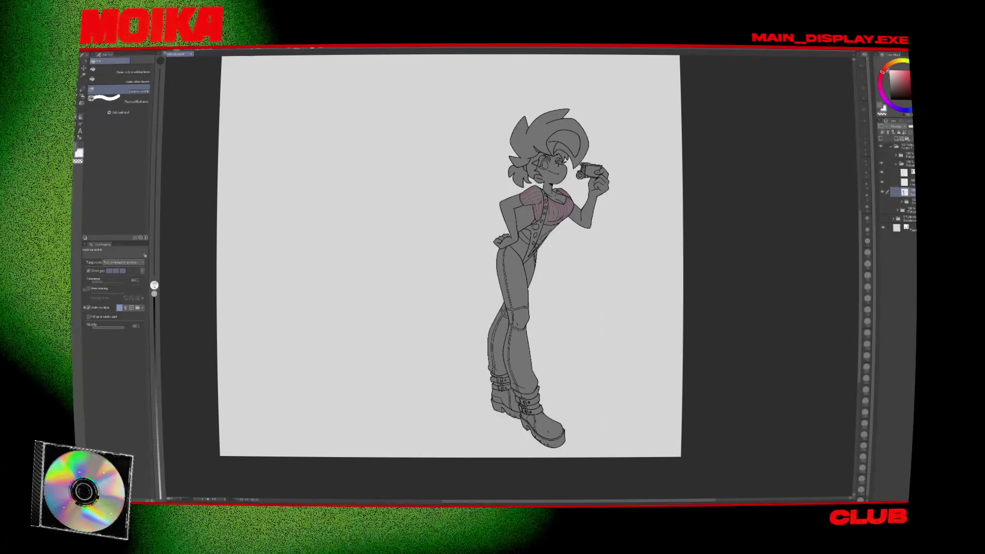
mouse_move(660, 222)
mouse_down()
mouse_move(400, 187)
mouse_move(605, 325)
mouse_up()
scroll(604, 325, up, 3)
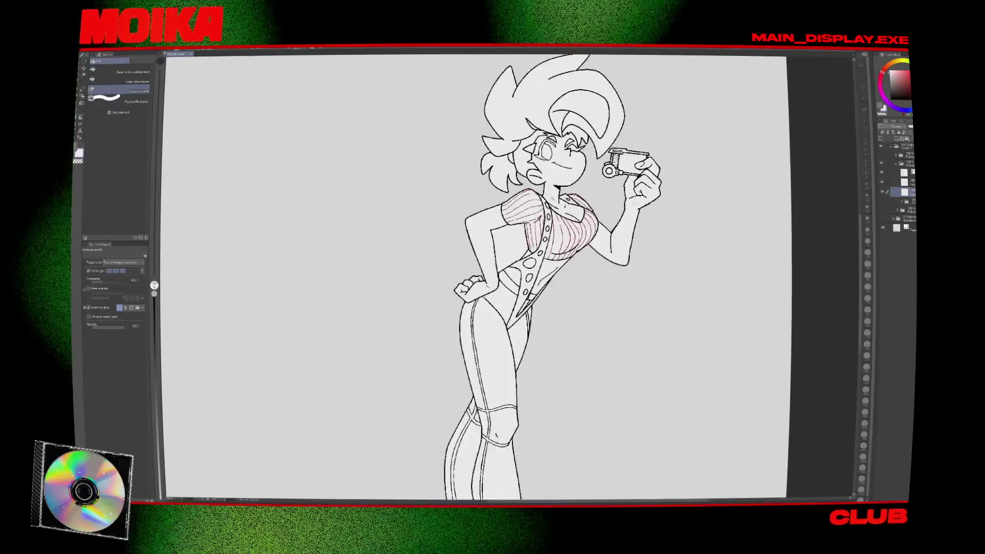
key(g)
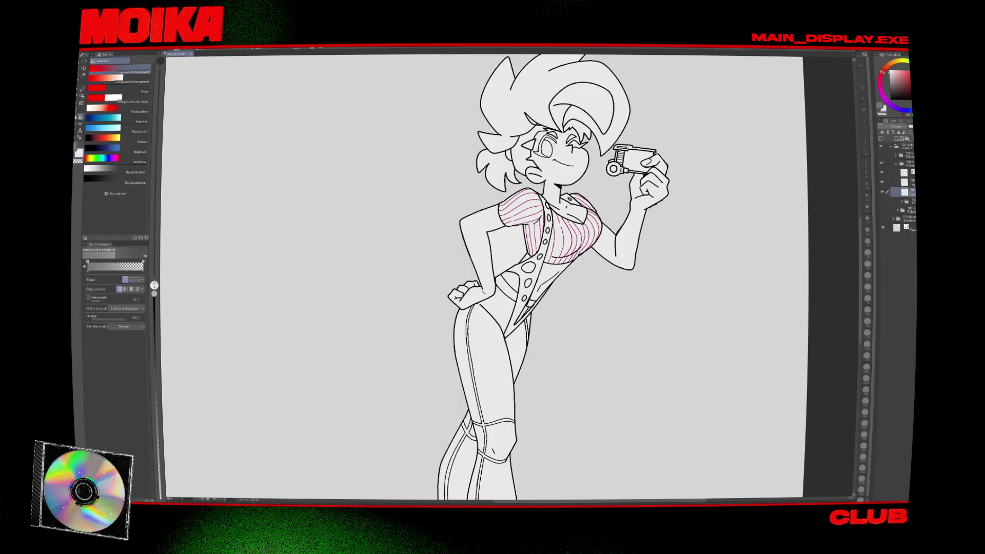
key(g)
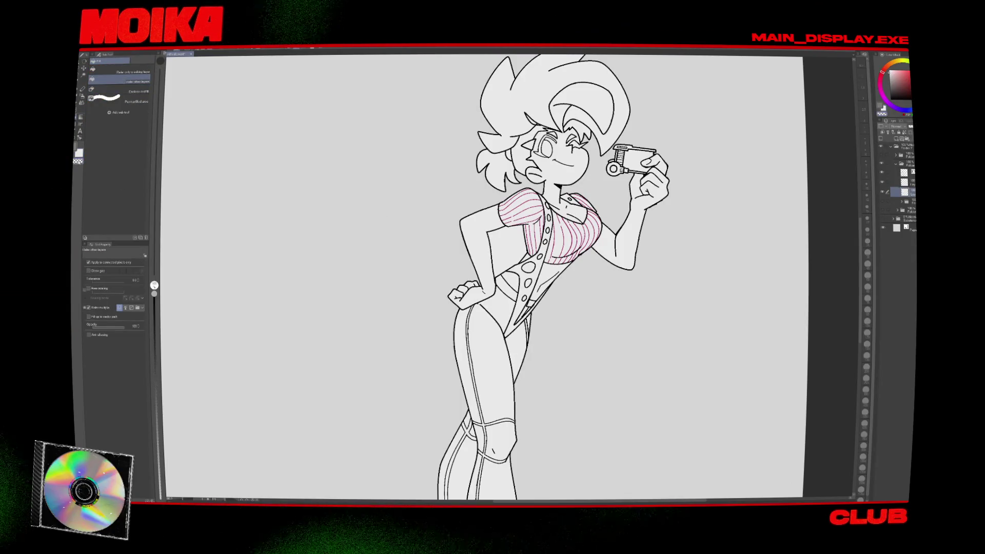
scroll(539, 298, down, 5)
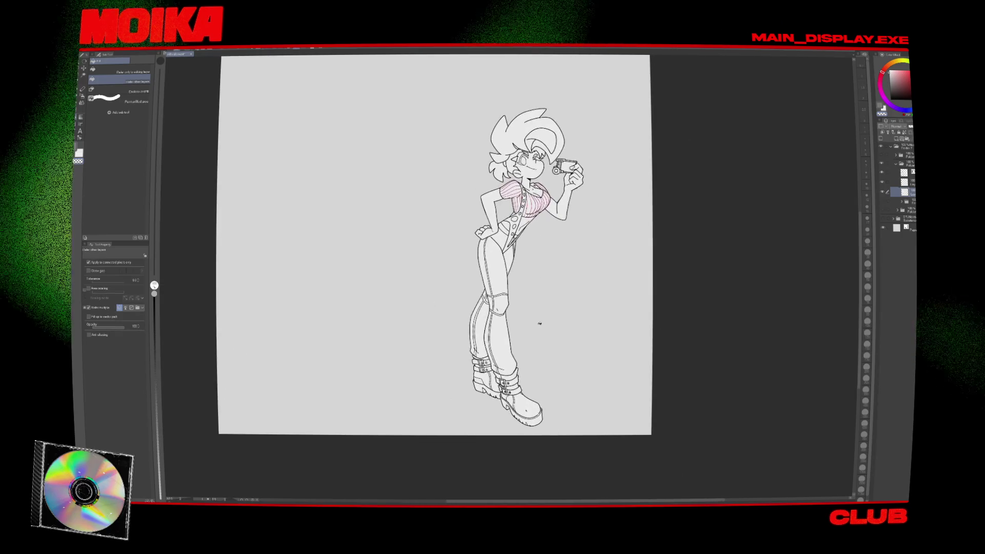
On a new flat-colour layer, fill the inner hair areas dark grey with a smaller brush.
click(898, 142)
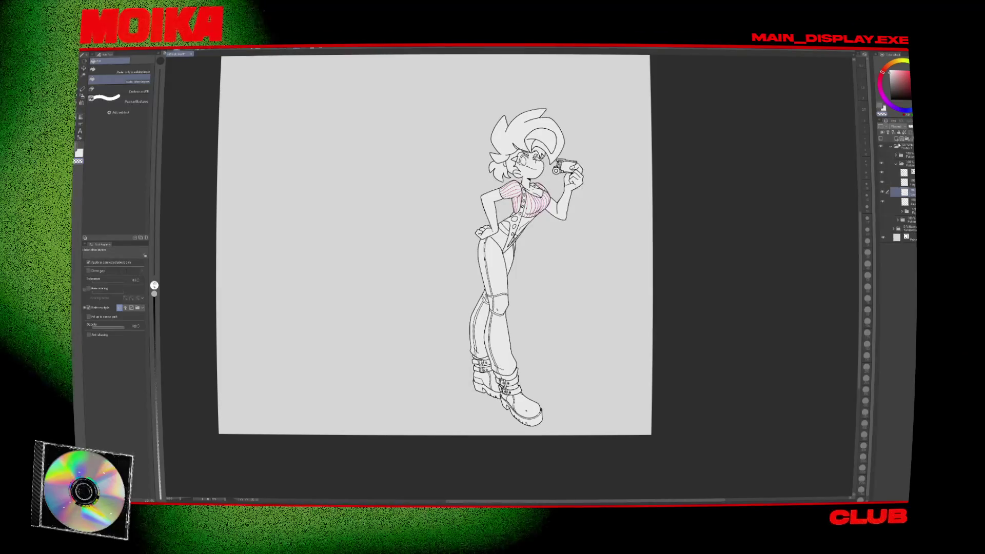
click(889, 89)
click(523, 128)
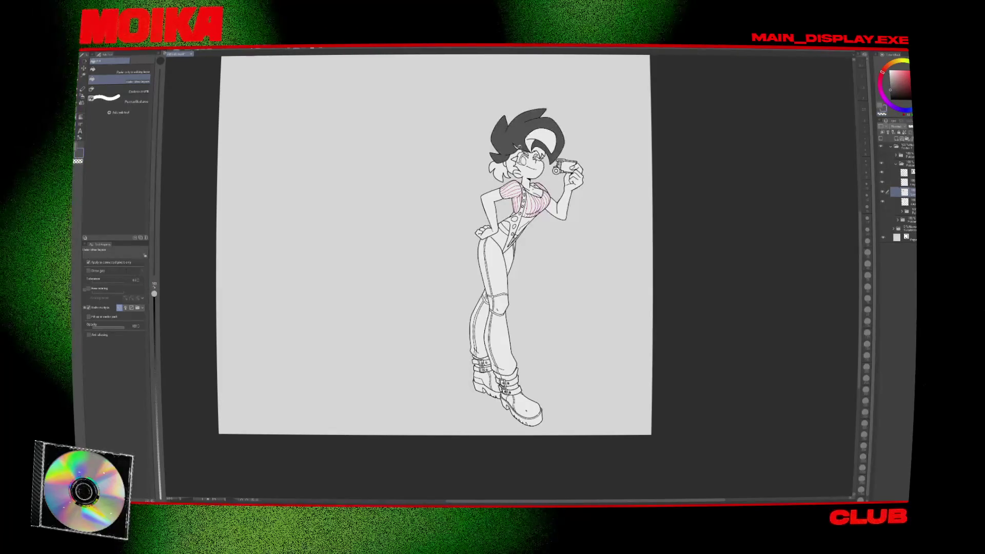
key(ctrl+z)
scroll(532, 138, up, 5)
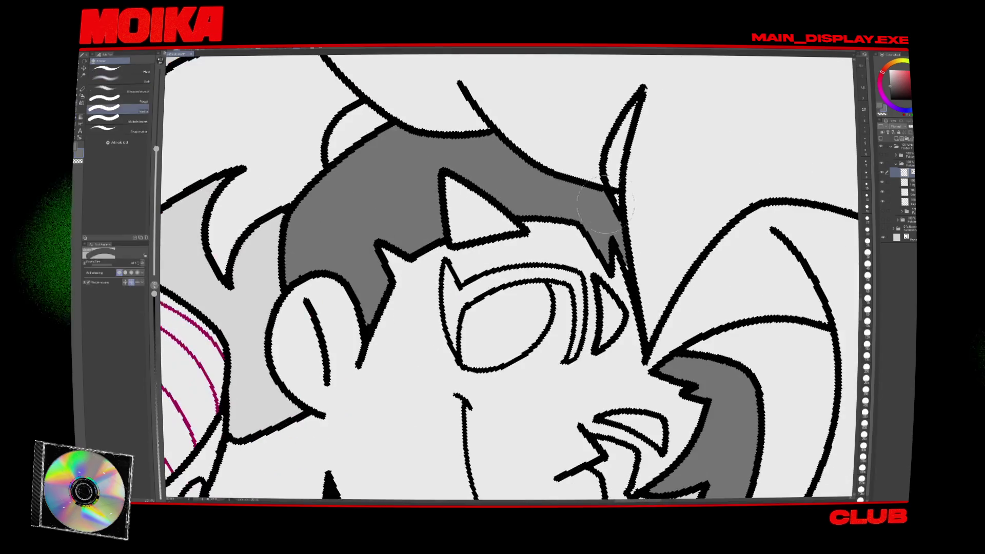
key(bracketleft)
key(bracketleft)
key(bracketleft)
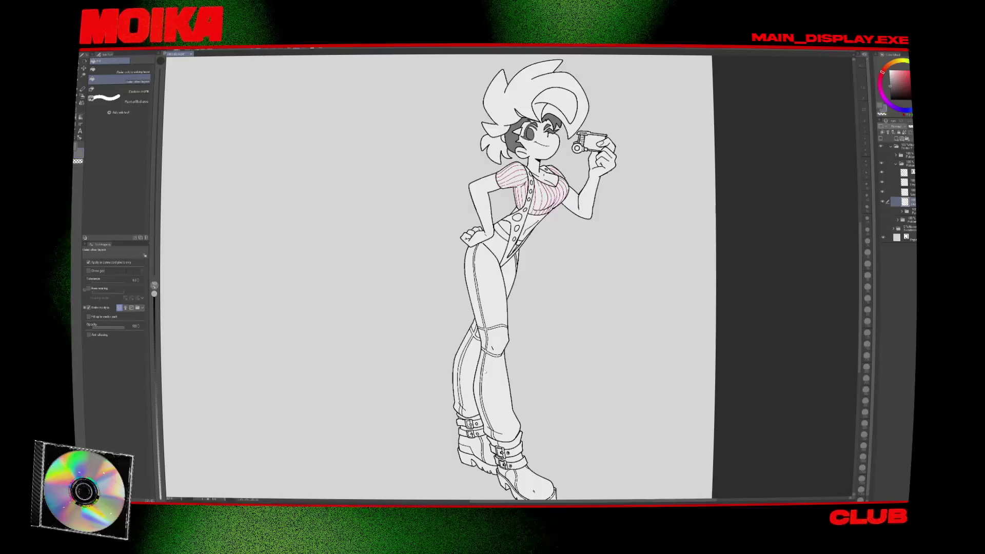
click(125, 91)
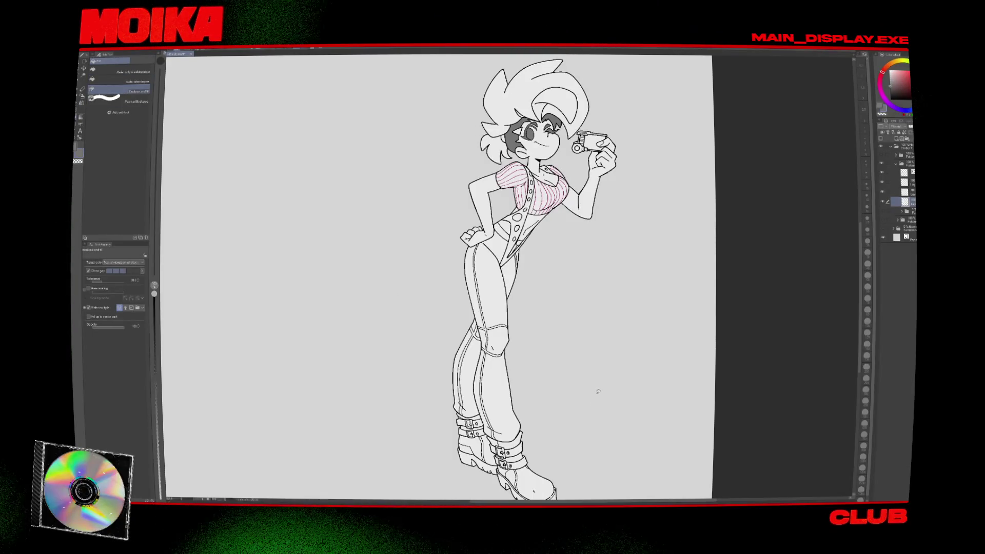
Fill both boots, the right boot's cuff, and the trouser seams and knee band dark grey.
drag(598, 391, 576, 341)
drag(425, 346, 436, 343)
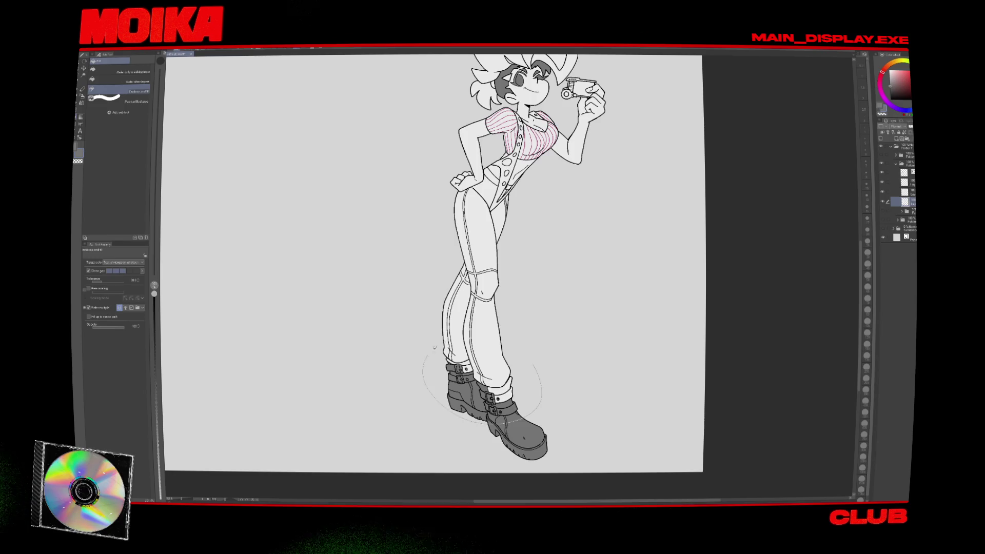
drag(546, 379, 521, 376)
scroll(465, 343, up, 2)
click(80, 102)
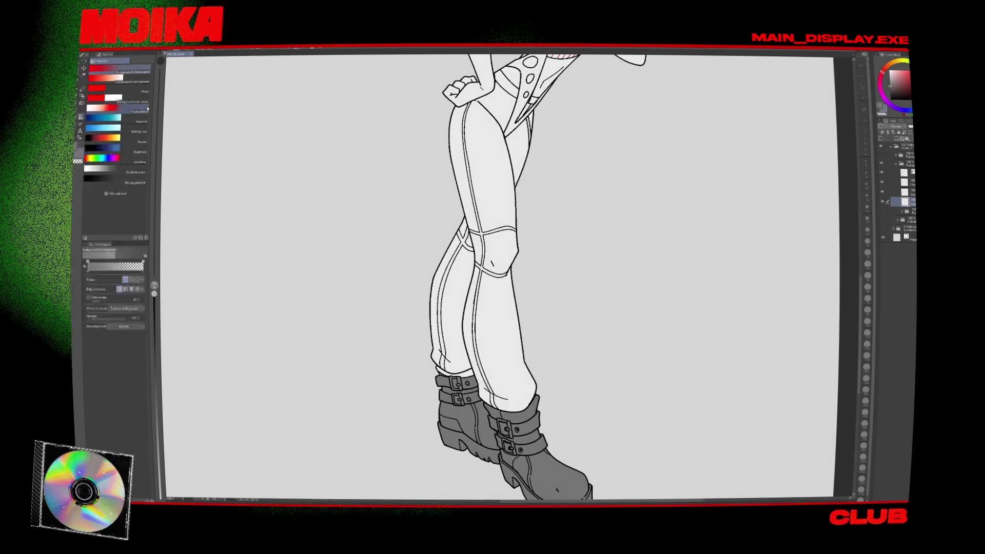
click(82, 96)
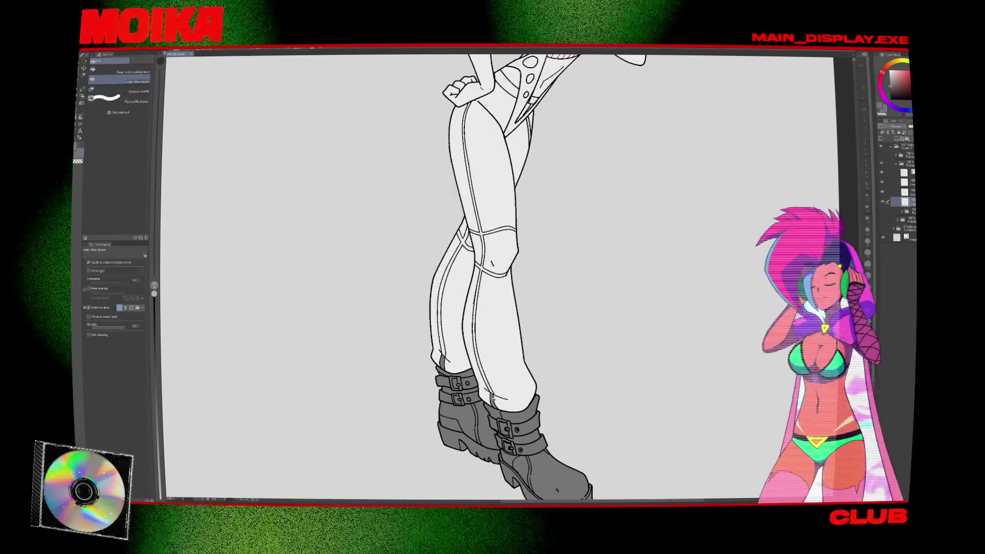
click(442, 291)
Zoom in on the belt and touch up its line work with the eraser and pen.
scroll(471, 210, up, 5)
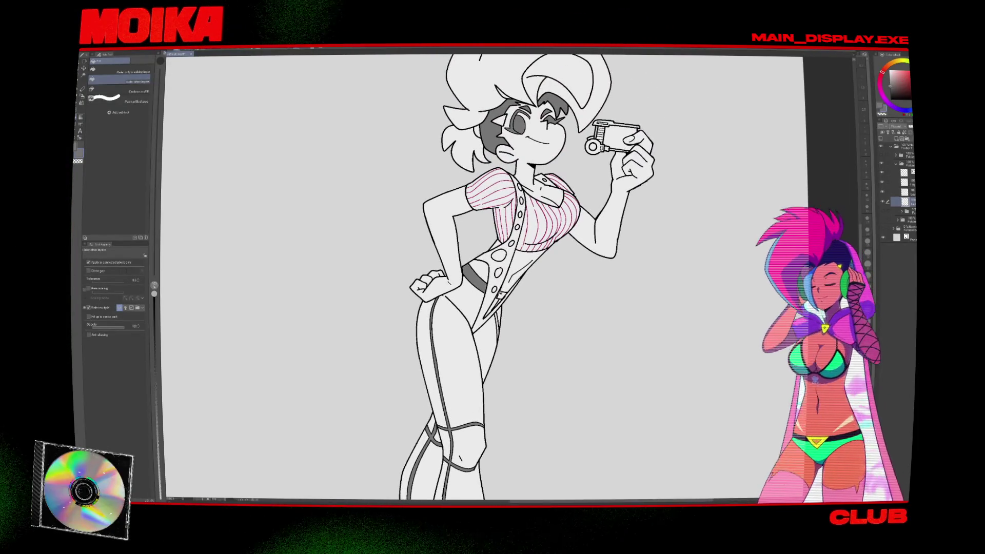
scroll(499, 290, up, 5)
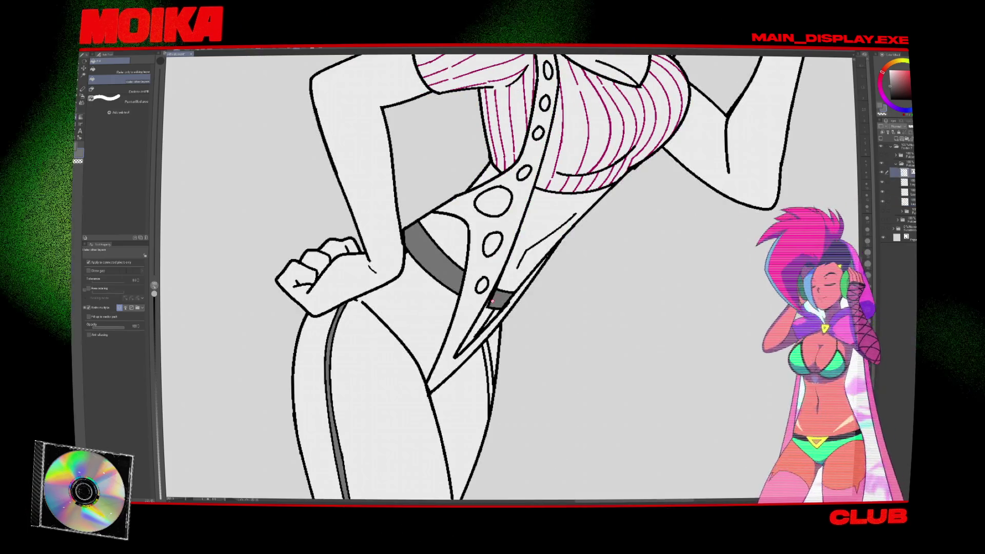
key(e)
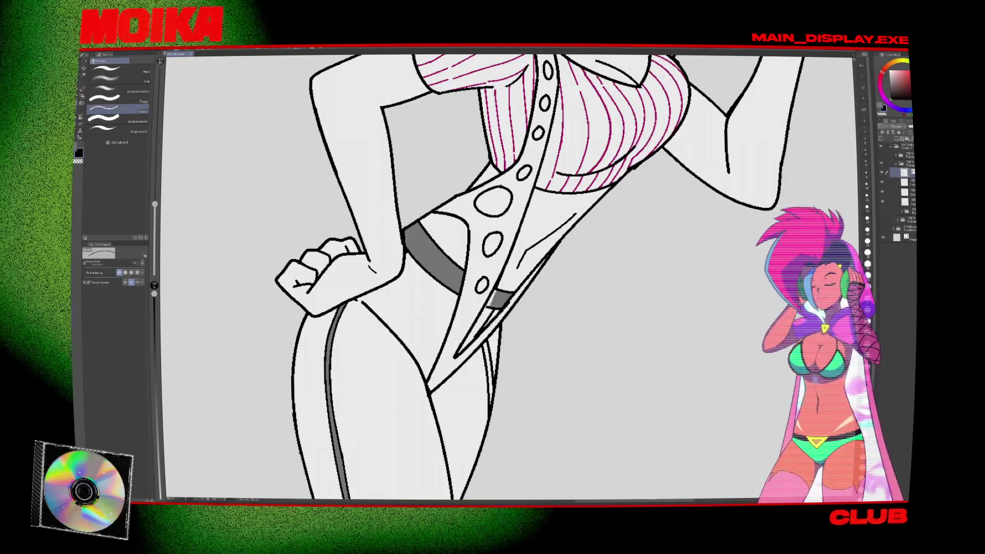
key(asciicircum)
key(asciicircum)
key(asciicircum)
key(p)
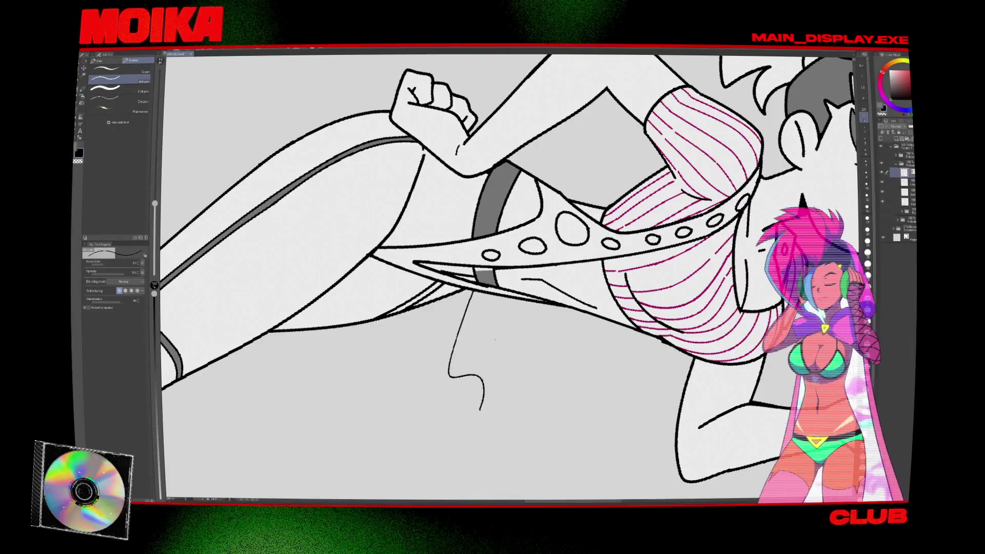
key(ctrl+plus)
key(ctrl+plus)
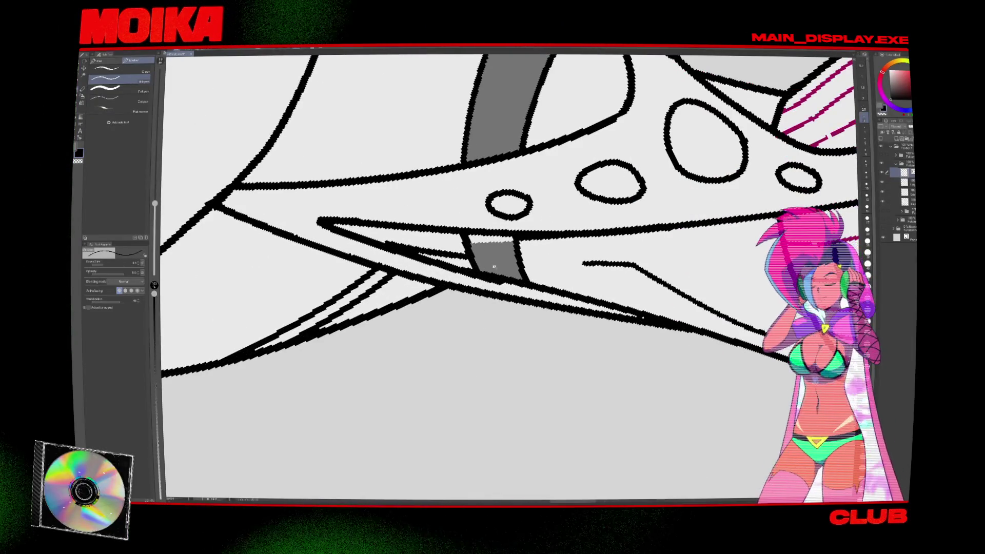
key(ctrl+minus)
key(ctrl+minus)
key(minus)
key(minus)
key(minus)
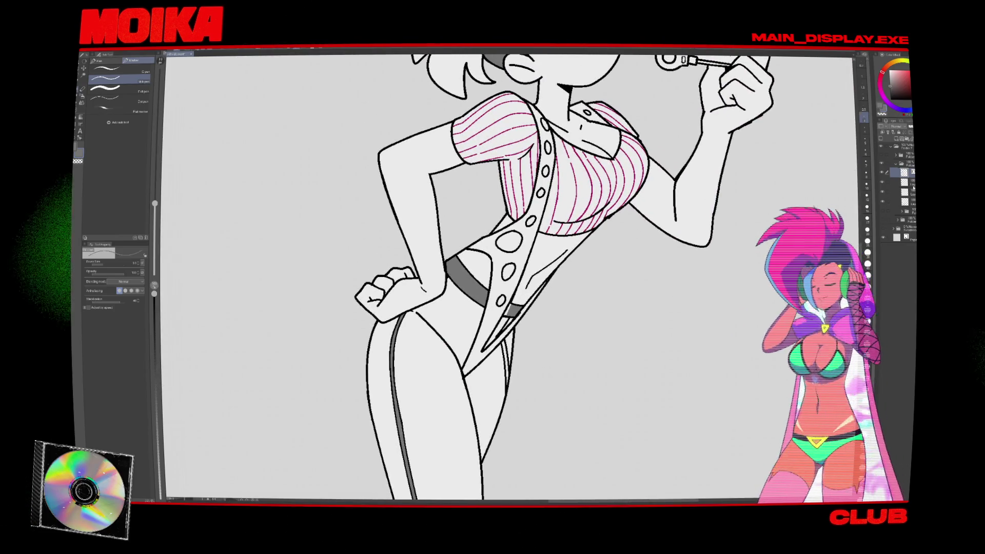
Select the layer below, return to Enclose and fill, and fit the whole figure in view.
key(o)
click(905, 201)
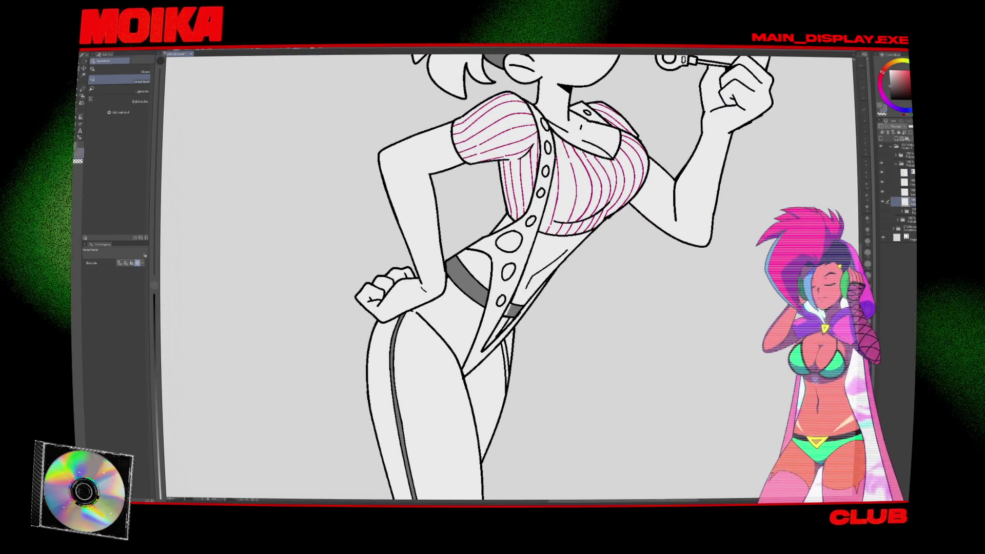
key(g)
key(ctrl+0)
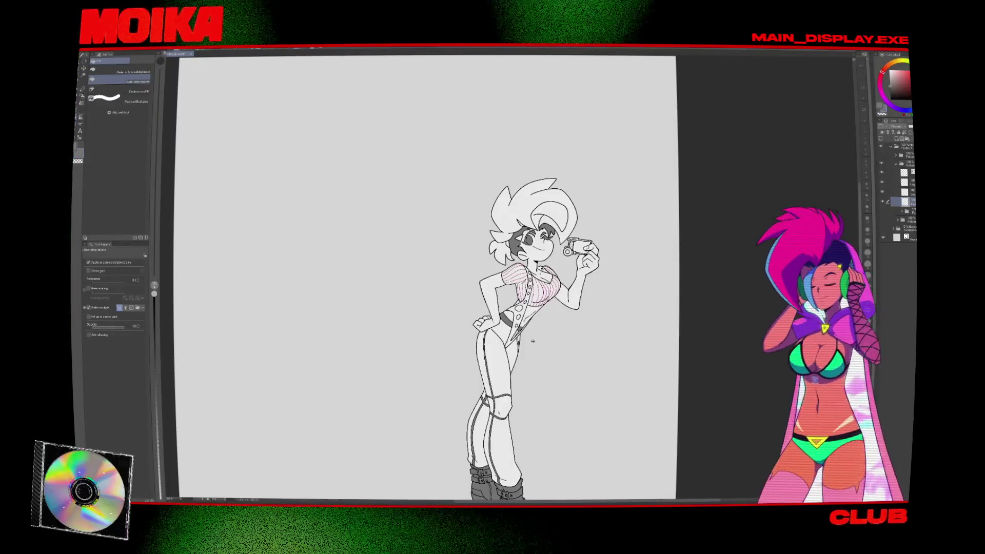
drag(532, 341, 538, 311)
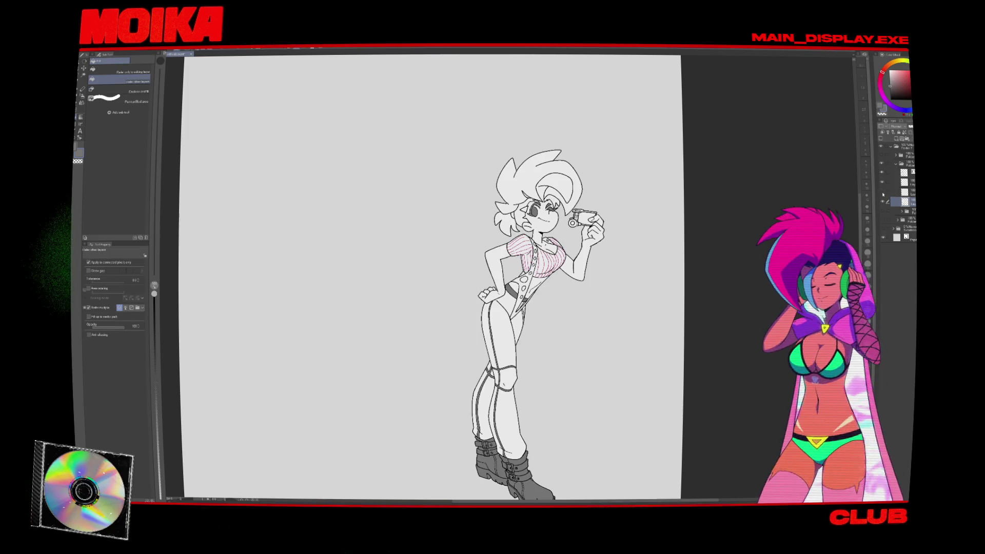
On a new colour layer, test orange and then red fills on the hair, undoing and redoing them.
click(882, 193)
click(882, 193)
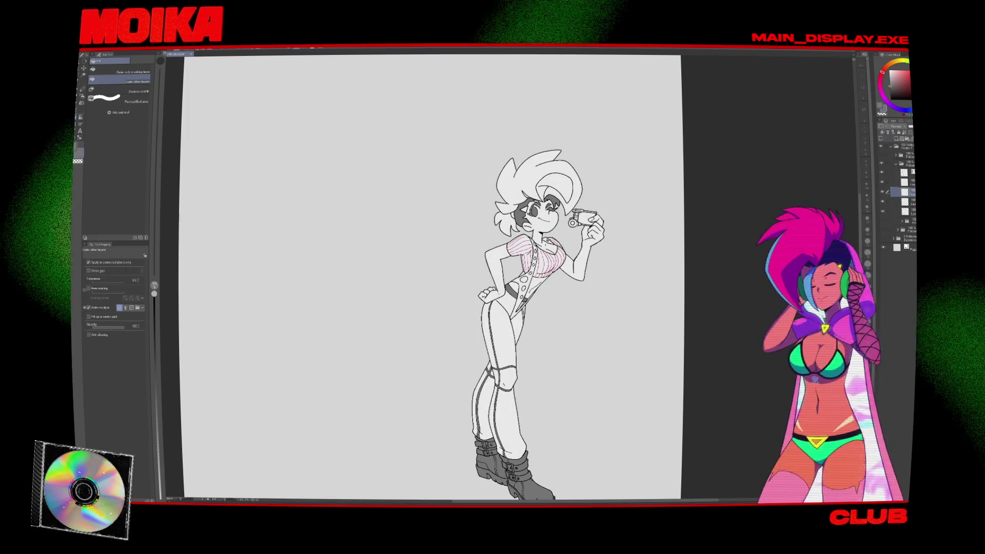
click(900, 77)
click(518, 177)
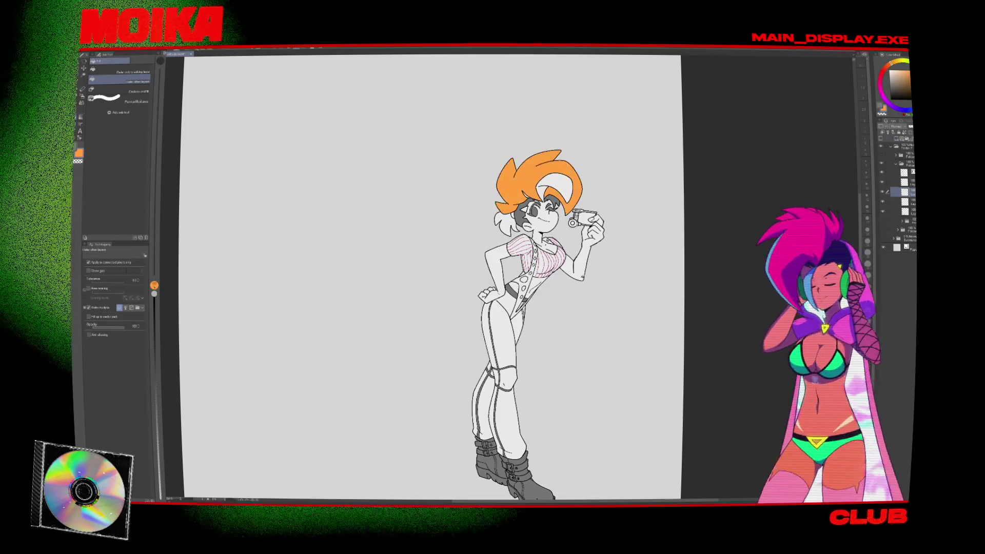
key(ctrl+z)
click(900, 77)
click(518, 177)
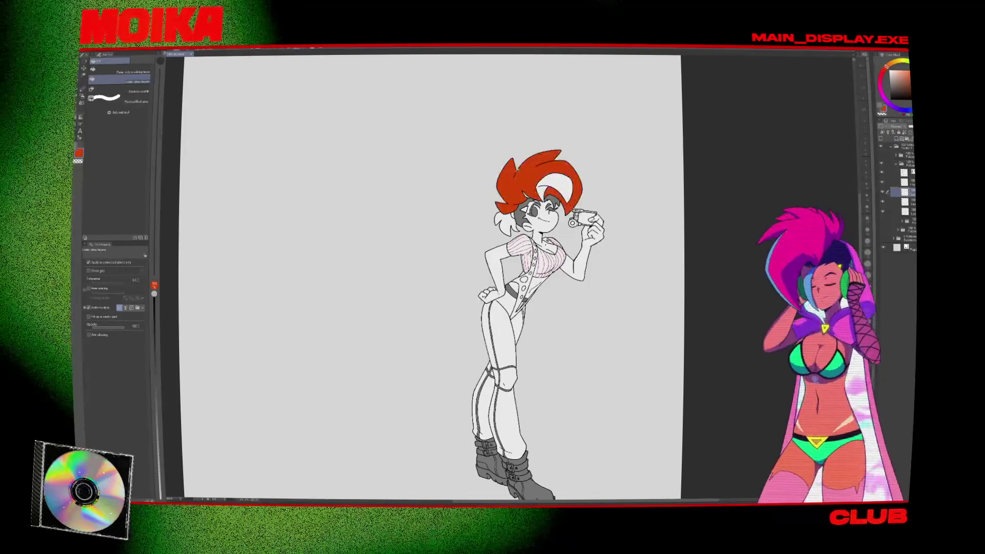
key(ctrl+z)
key(ctrl+y)
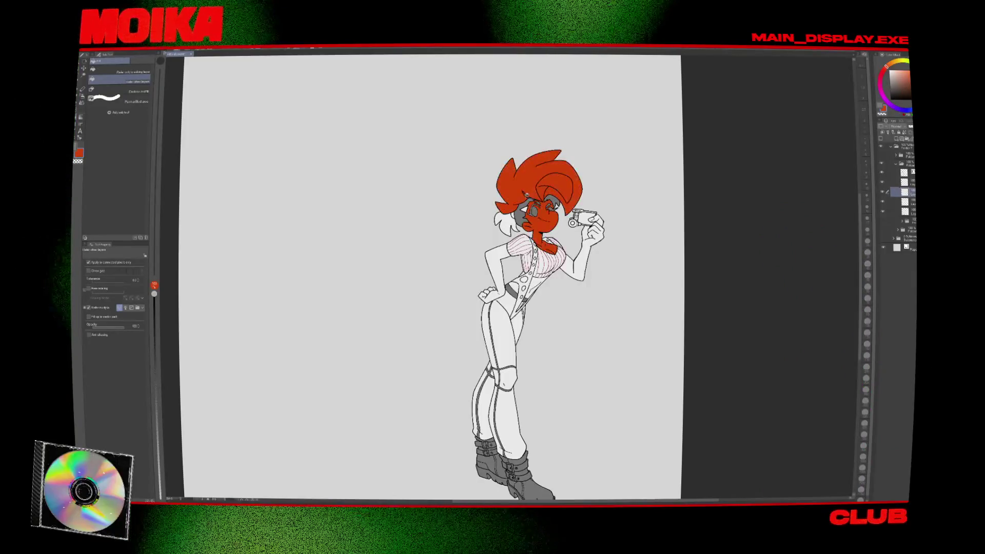
key(ctrl+z)
key(ctrl+y)
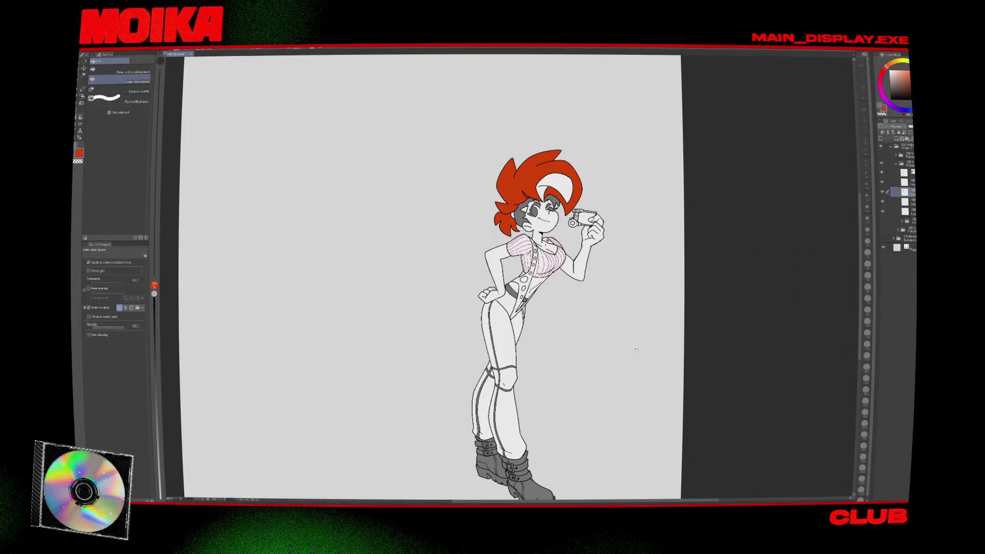
scroll(636, 349, down, 3)
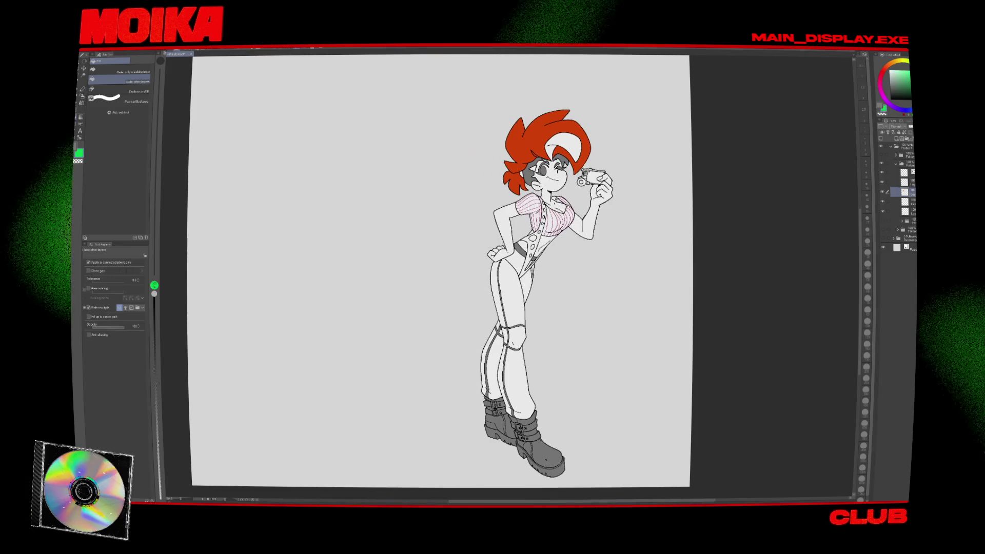
Pick green, select the hair-highlight layer and fill the white highlight green.
click(556, 182)
key(p)
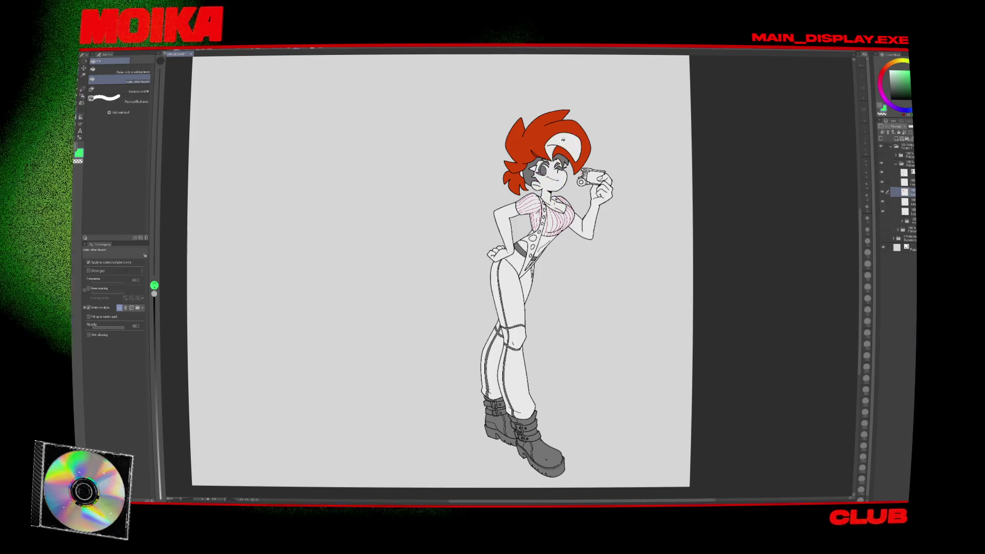
scroll(544, 159, up, 5)
key(o)
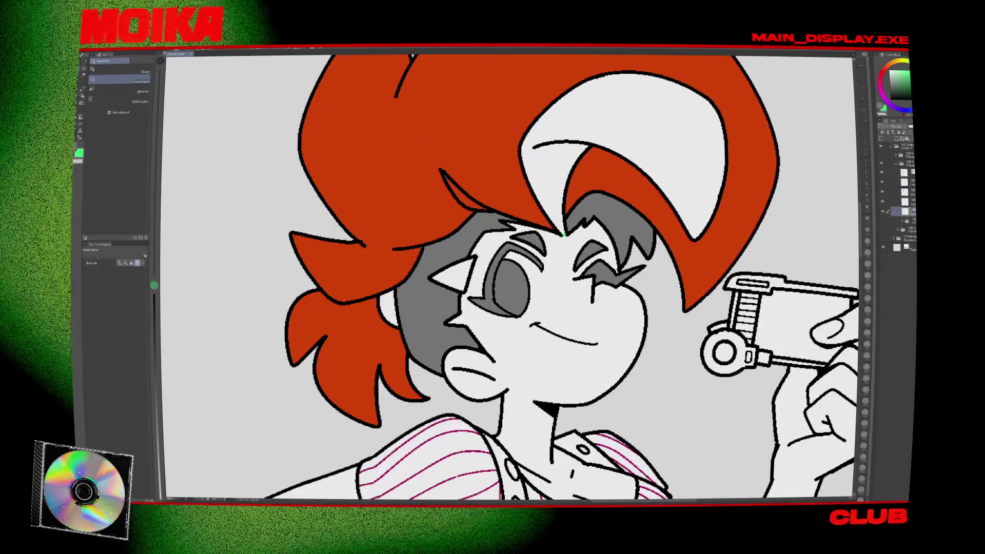
click(554, 190)
key(g)
click(554, 190)
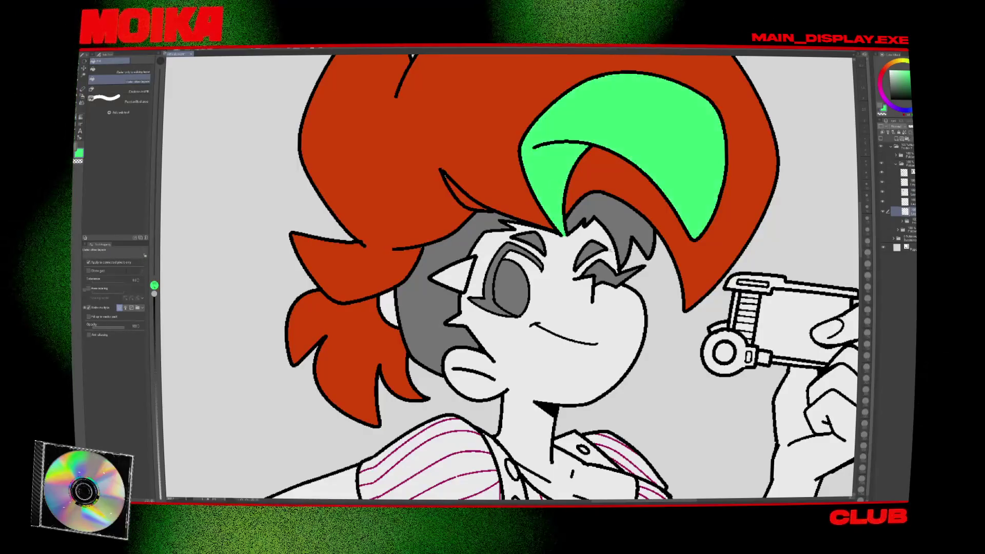
scroll(611, 333, down, 10)
scroll(689, 338, up, 5)
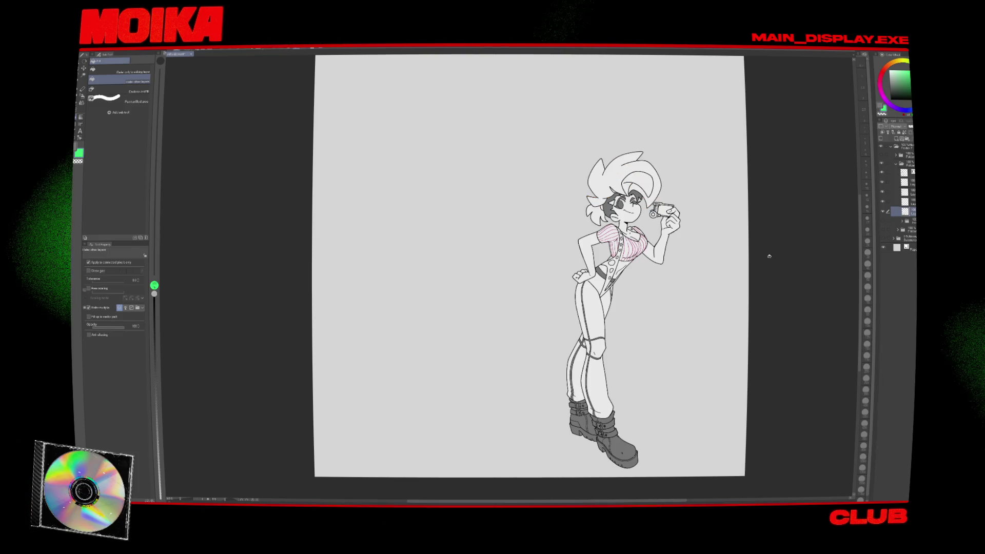
click(906, 63)
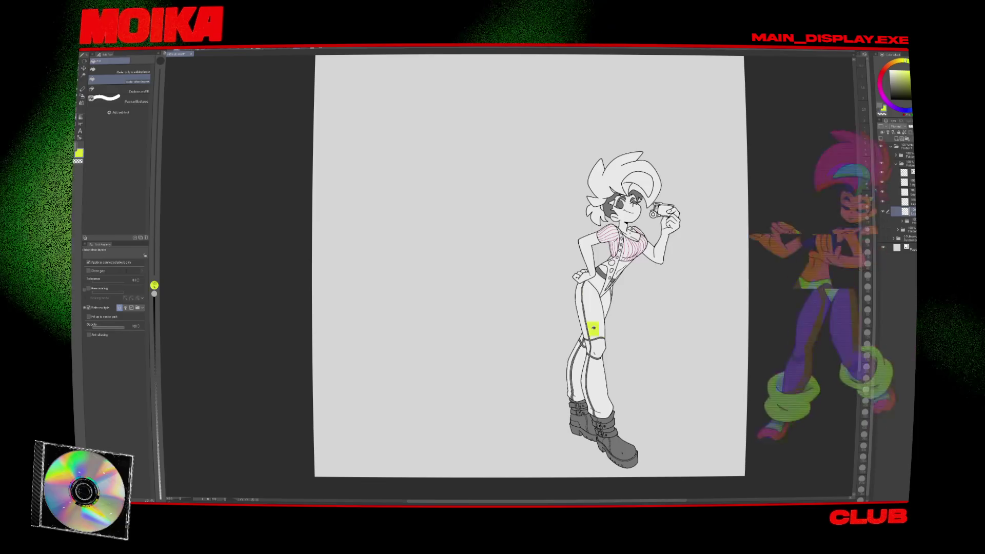
Bucket-fill the girl's trousers yellow-green.
click(589, 330)
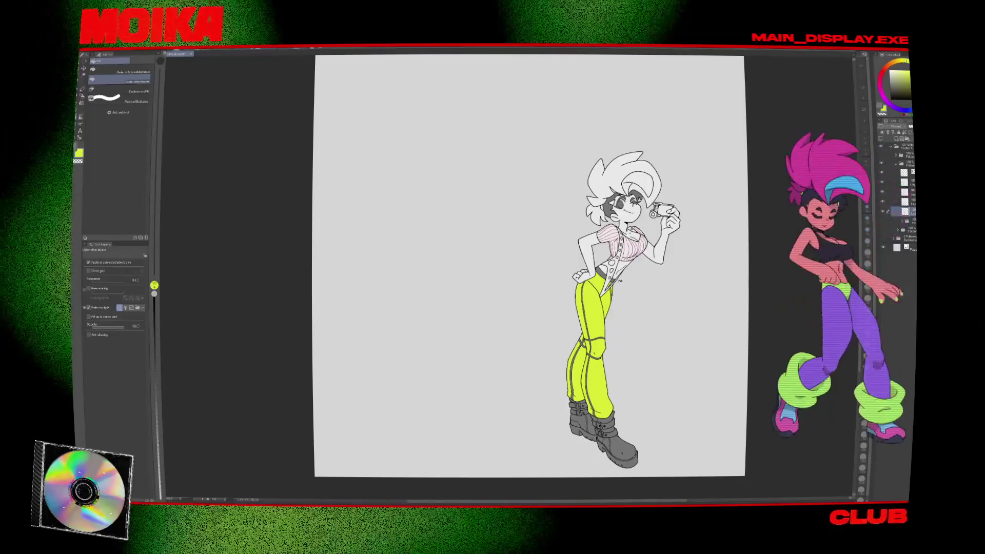
scroll(604, 309, down, 2)
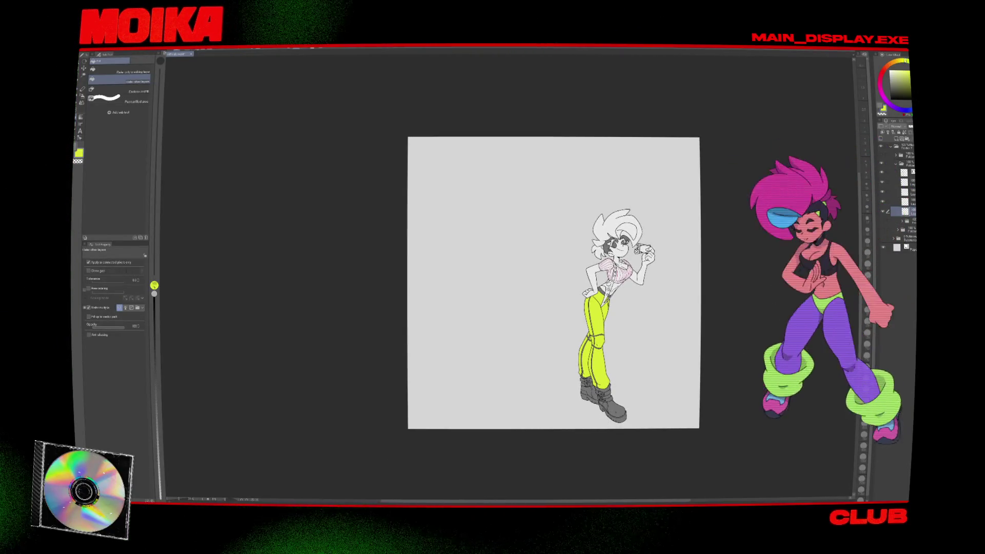
scroll(610, 283, up, 5)
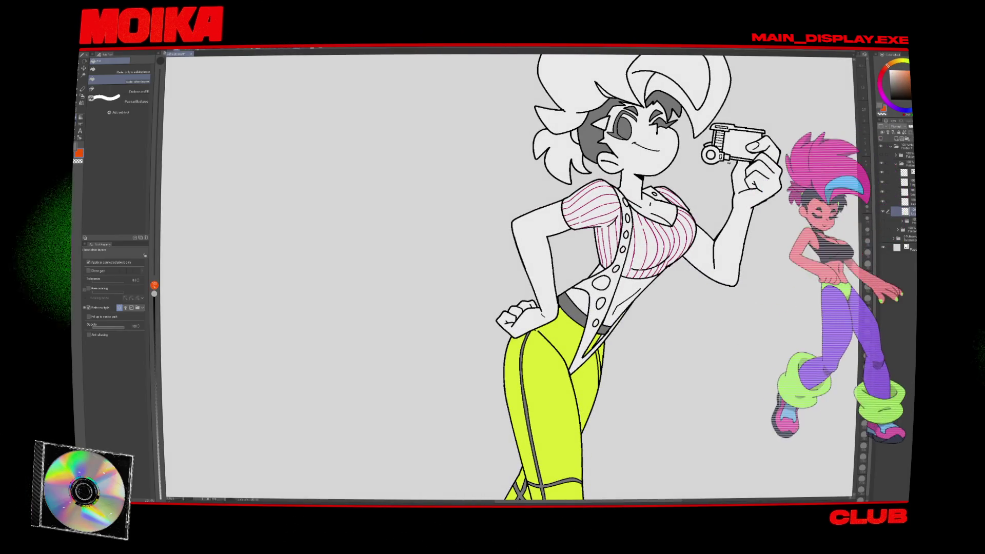
Fill the torso strap and the hair orange, confirming the hair fill with undo and redo.
click(613, 287)
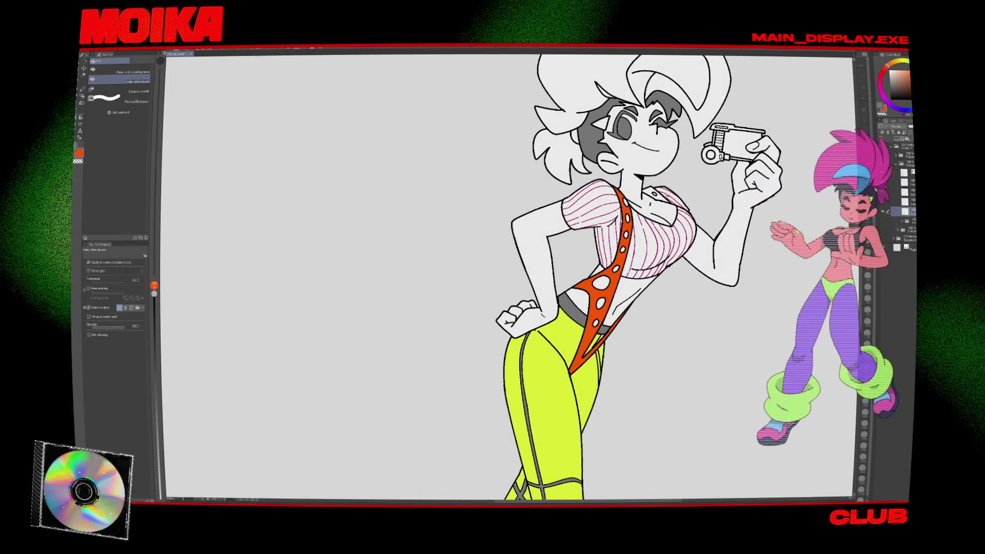
scroll(610, 277, up, 2)
click(605, 133)
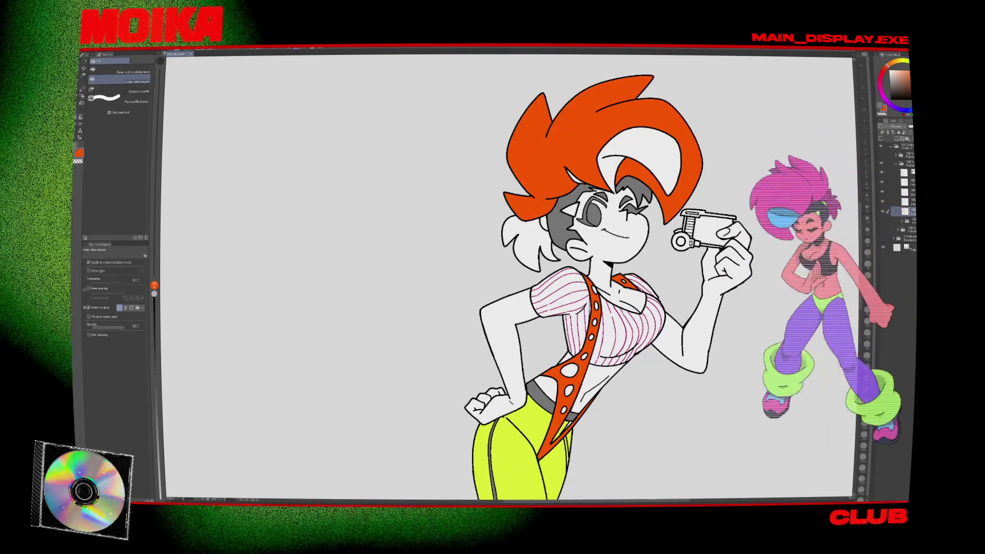
key(ctrl+z)
key(ctrl+y)
scroll(638, 381, down, 3)
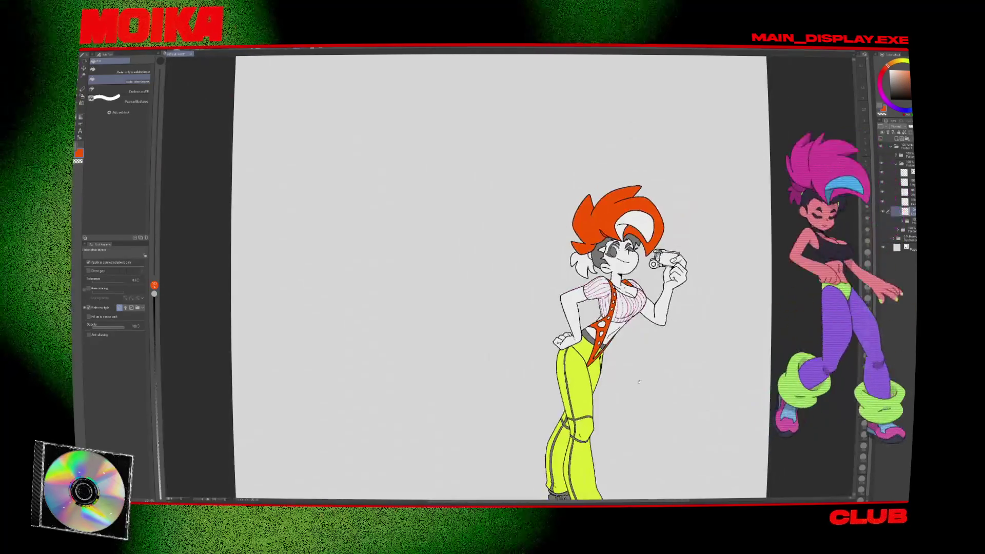
scroll(639, 381, down, 3)
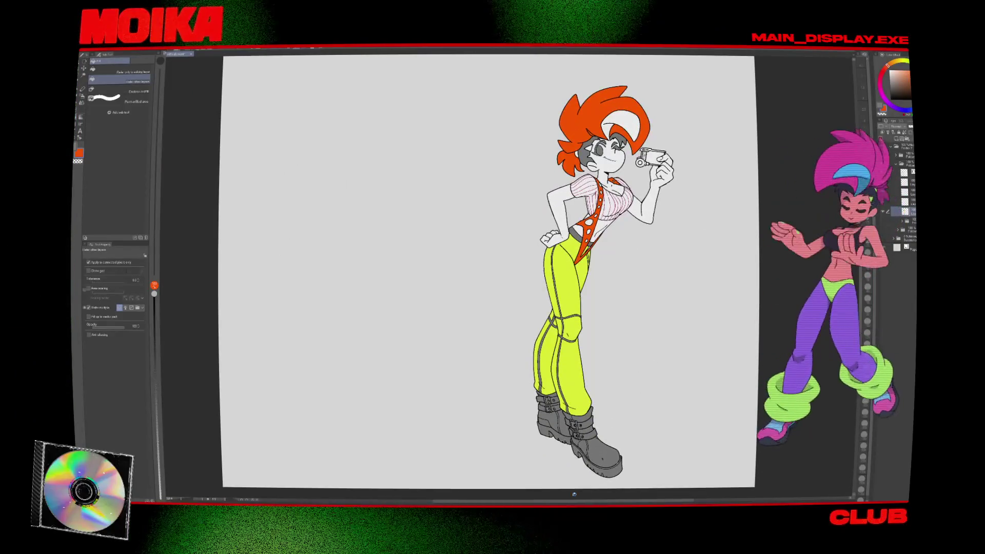
scroll(544, 340, up, 1)
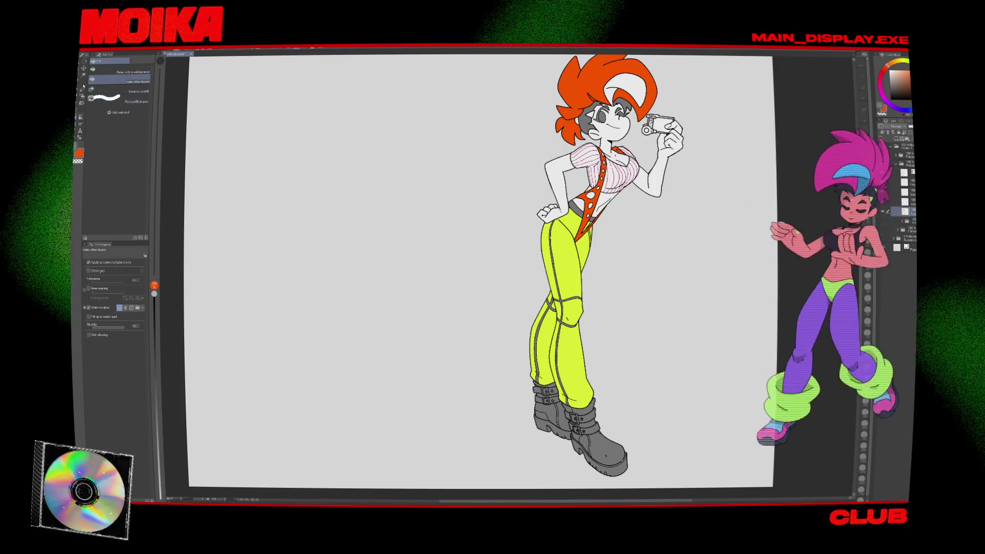
key(m)
scroll(573, 384, down, 1)
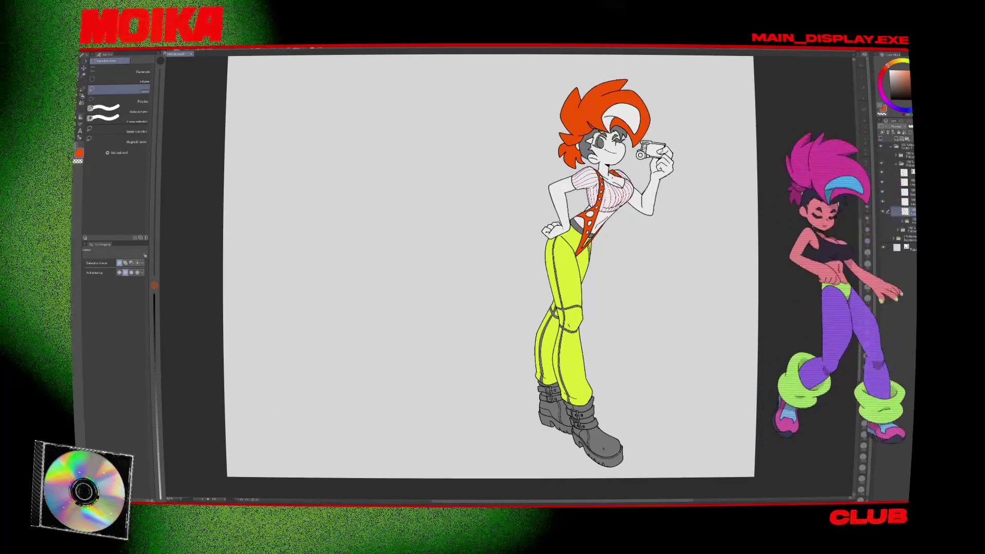
Reveal the second character's sketch and toggle the girl's colour-fill layer, leaving it visible.
scroll(707, 210, down, 1)
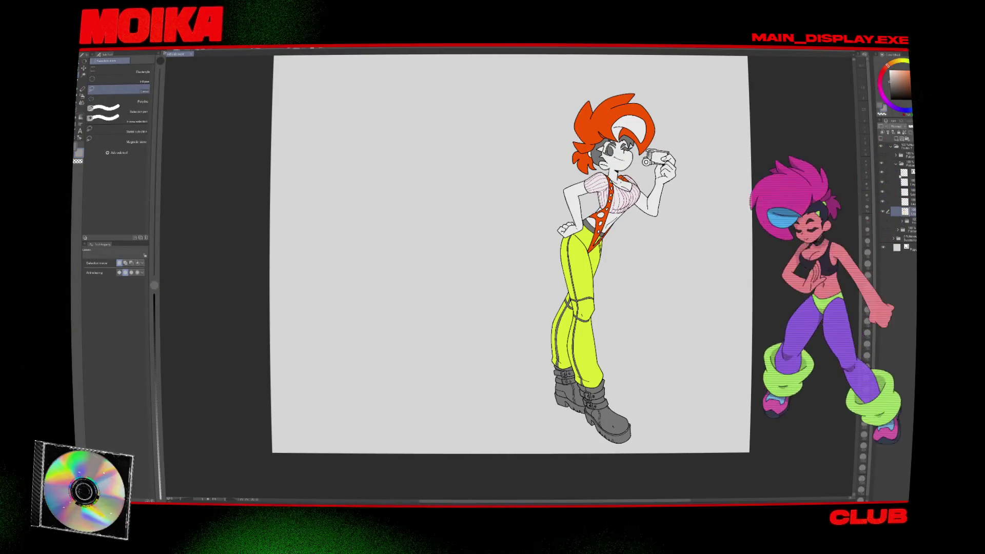
click(882, 157)
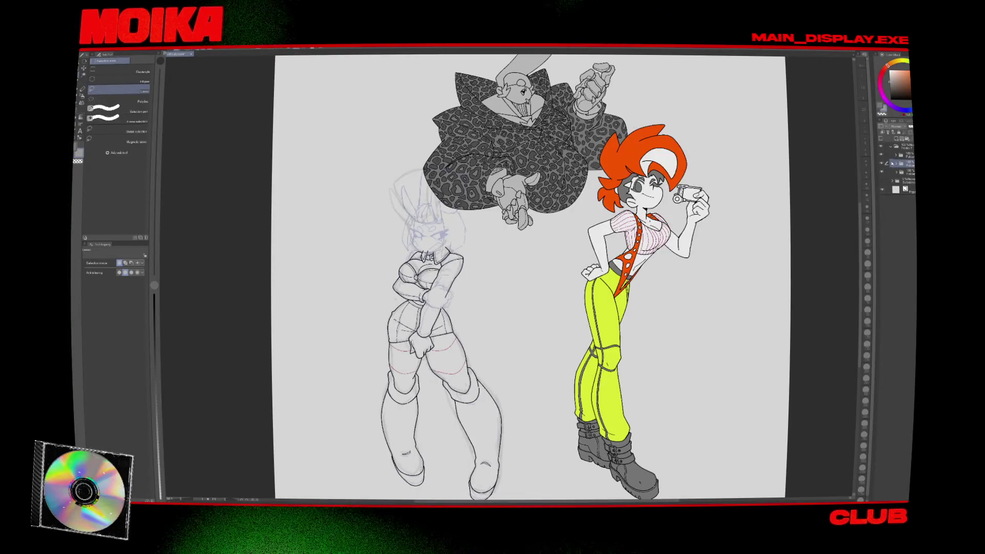
click(885, 213)
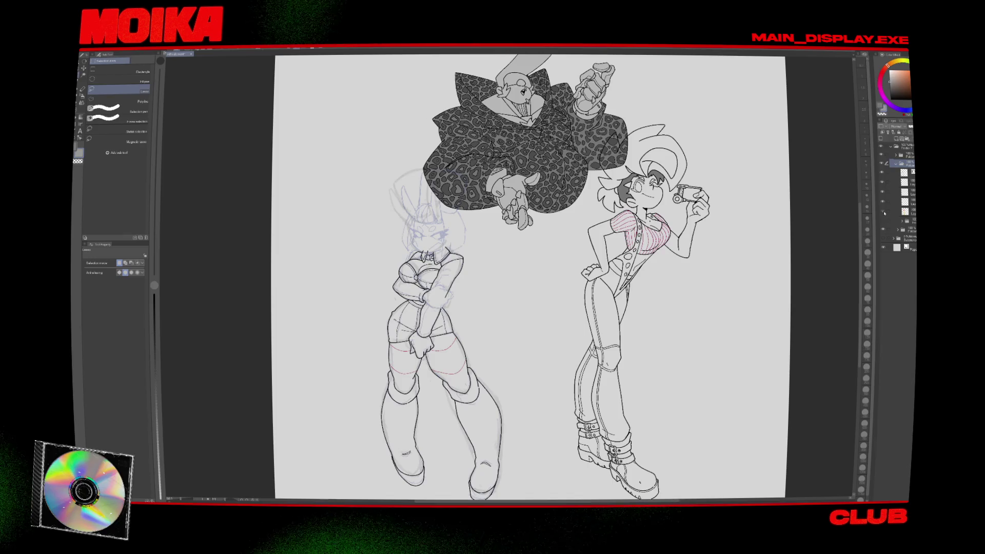
click(884, 213)
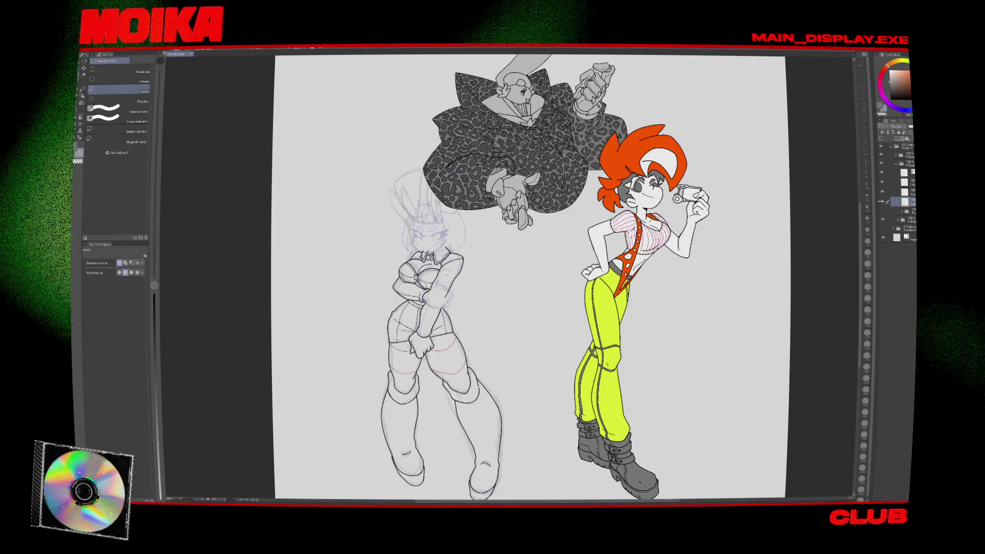
click(884, 212)
click(884, 203)
click(884, 193)
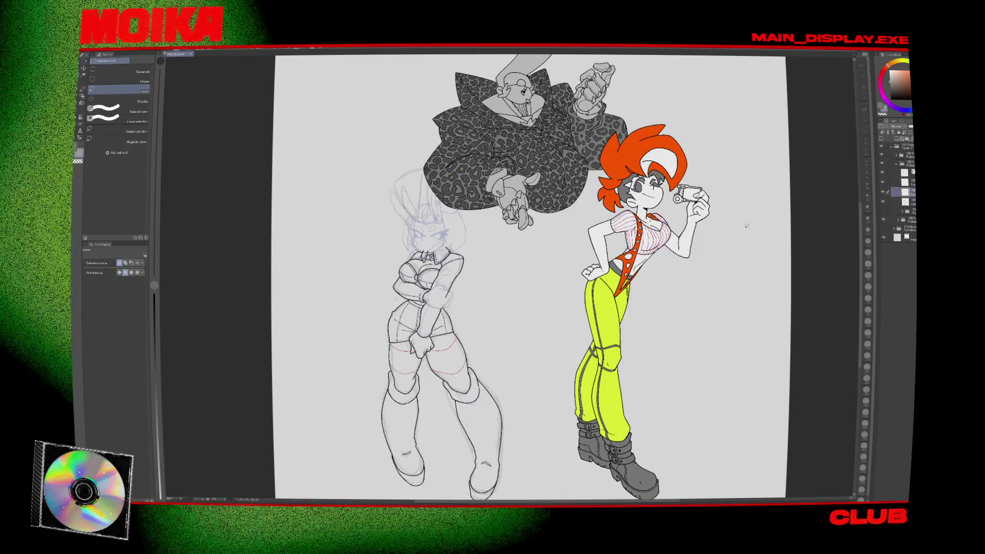
key(Return)
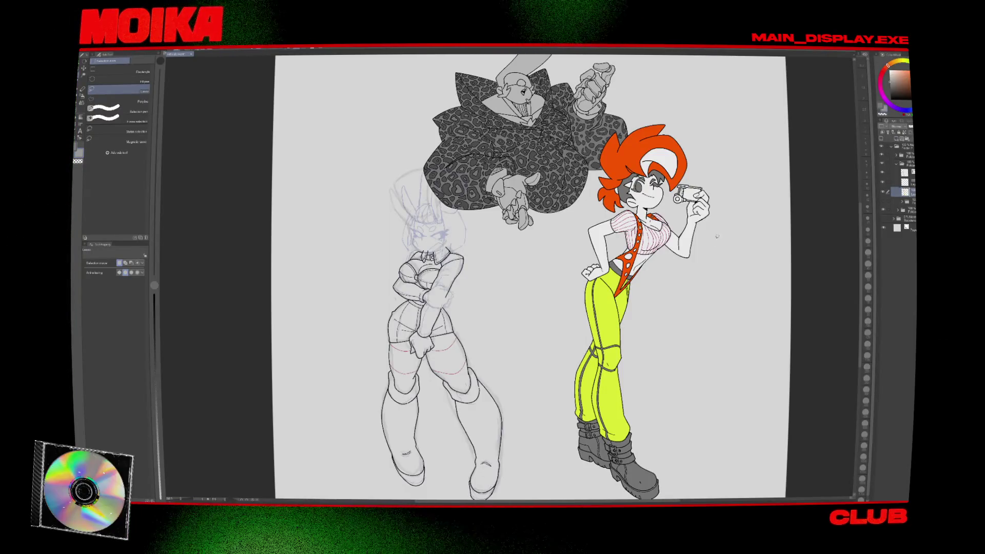
key(g)
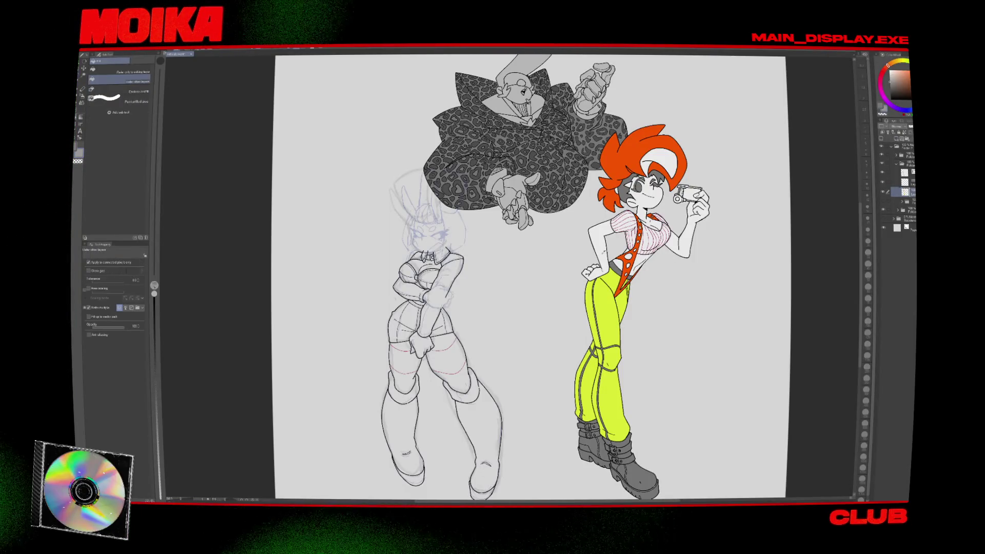
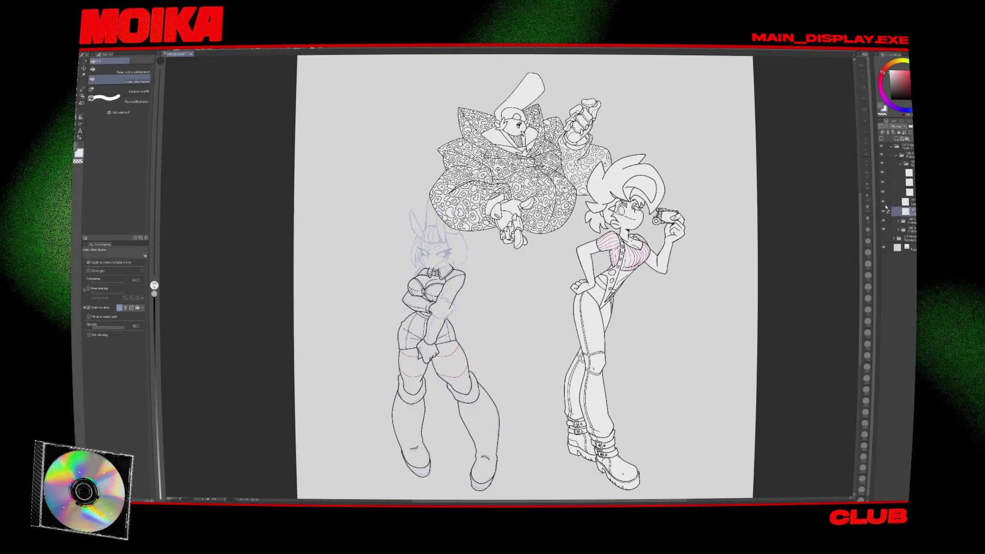
On the layer above, lasso the bunny character's sketched head and rotate it counter-clockwise, nudged up-left.
click(886, 203)
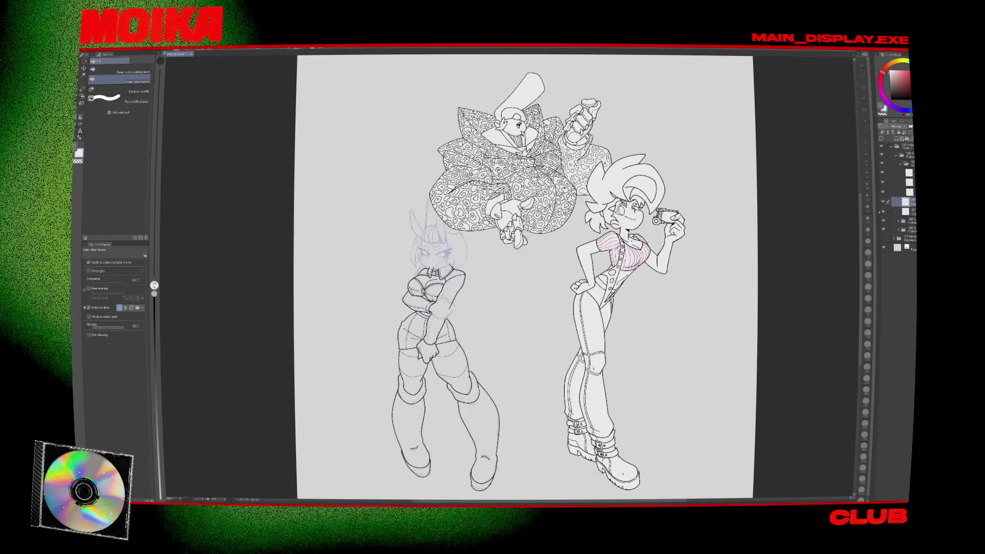
scroll(543, 290, up, 5)
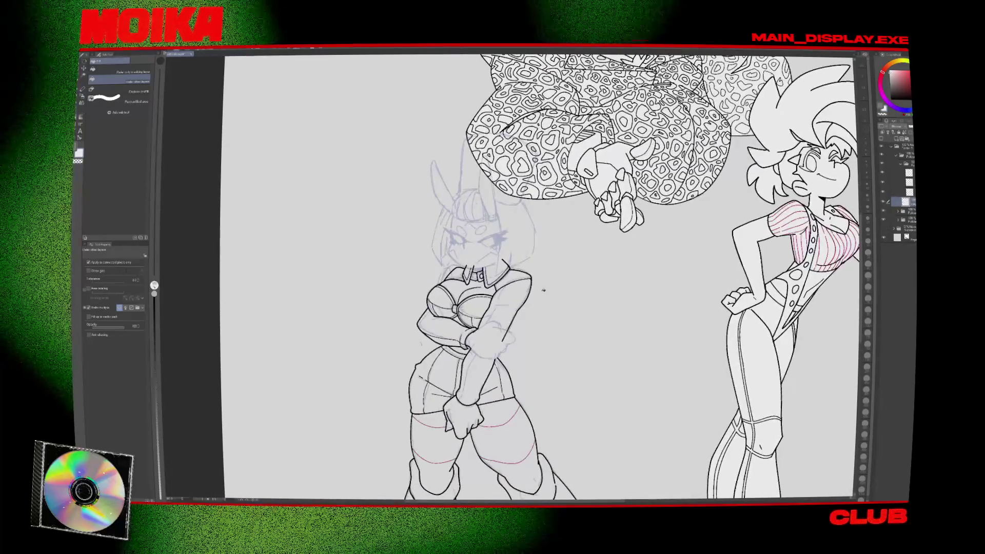
scroll(543, 290, up, 2)
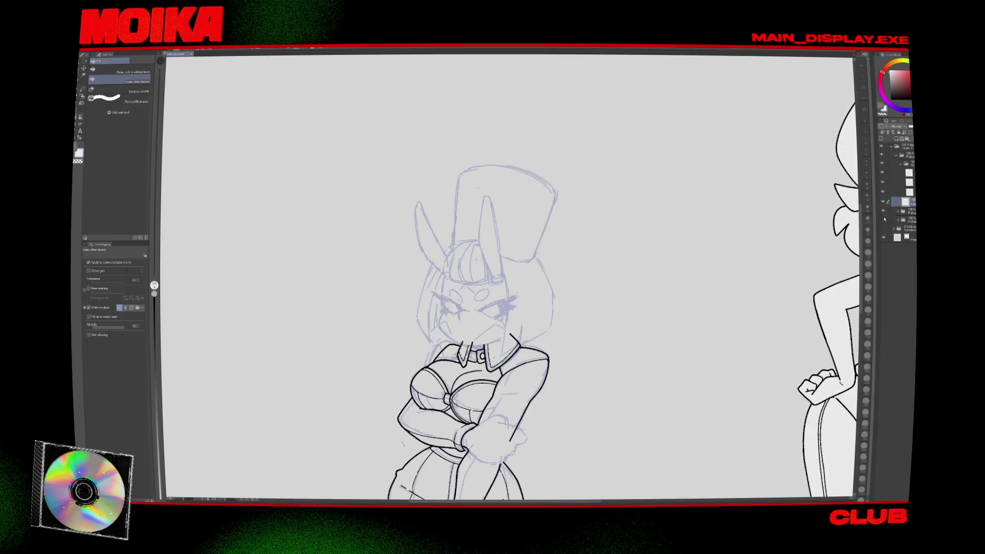
key(m)
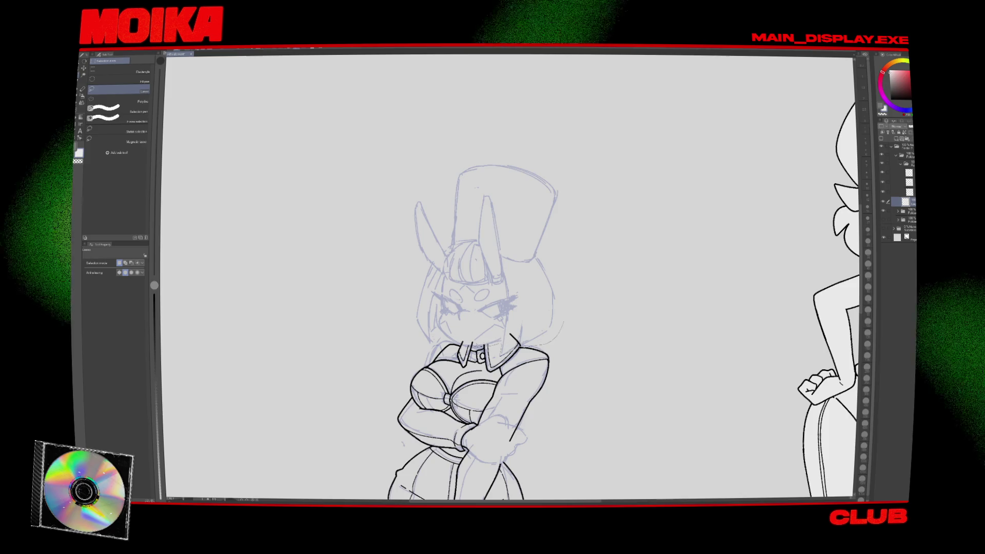
mouse_move(390, 267)
mouse_down()
mouse_move(425, 149)
mouse_move(585, 308)
mouse_move(513, 338)
mouse_up()
key(ctrl+t)
mouse_move(599, 354)
mouse_down()
mouse_move(618, 323)
mouse_move(543, 311)
mouse_up()
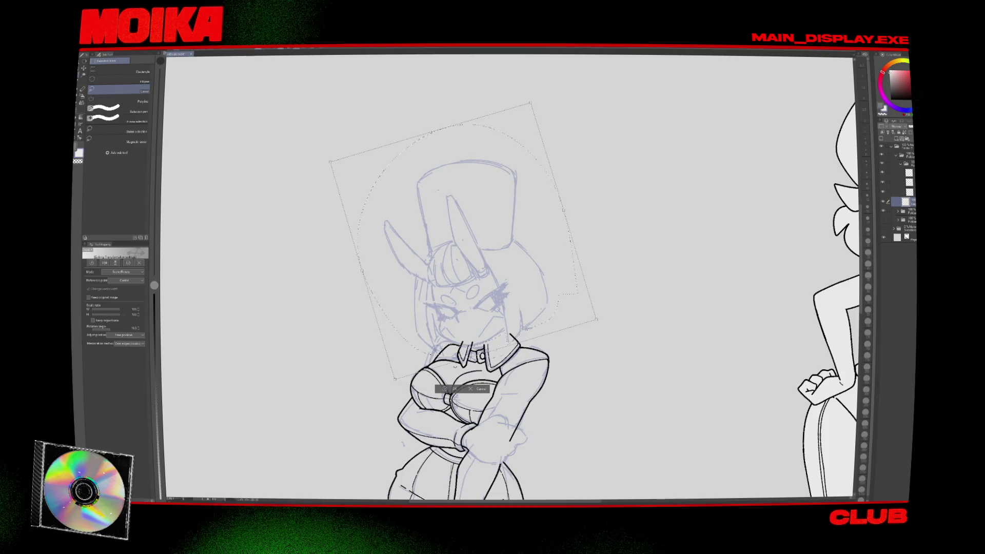
key(Return)
scroll(511, 277, down, 4)
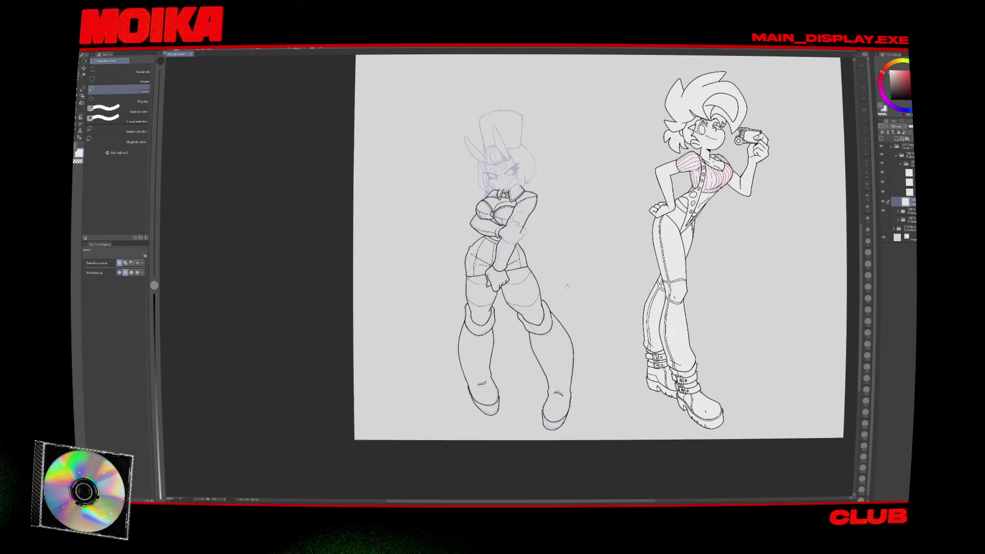
Add a new raster layer above the bunny character for the redraw.
scroll(509, 158, up, 4)
key(e)
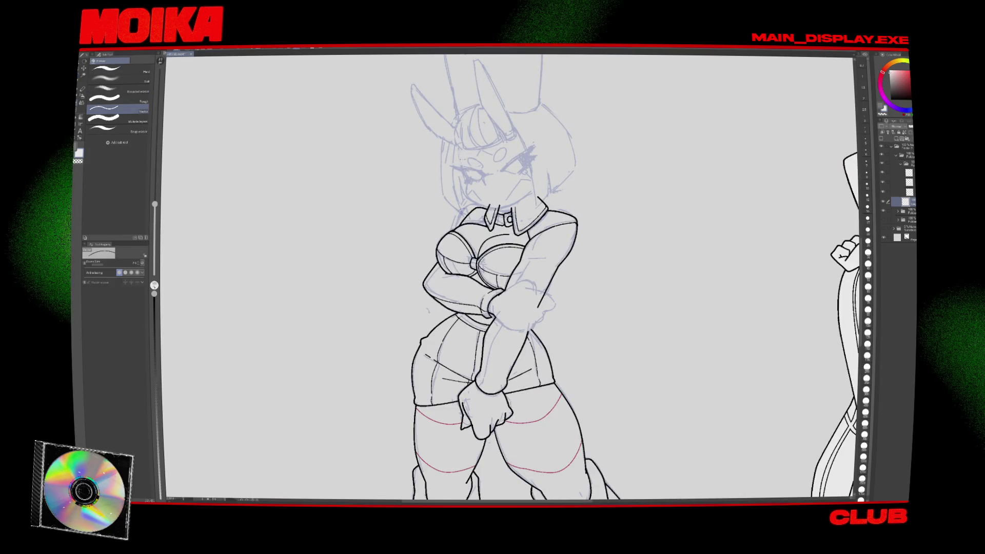
key(x)
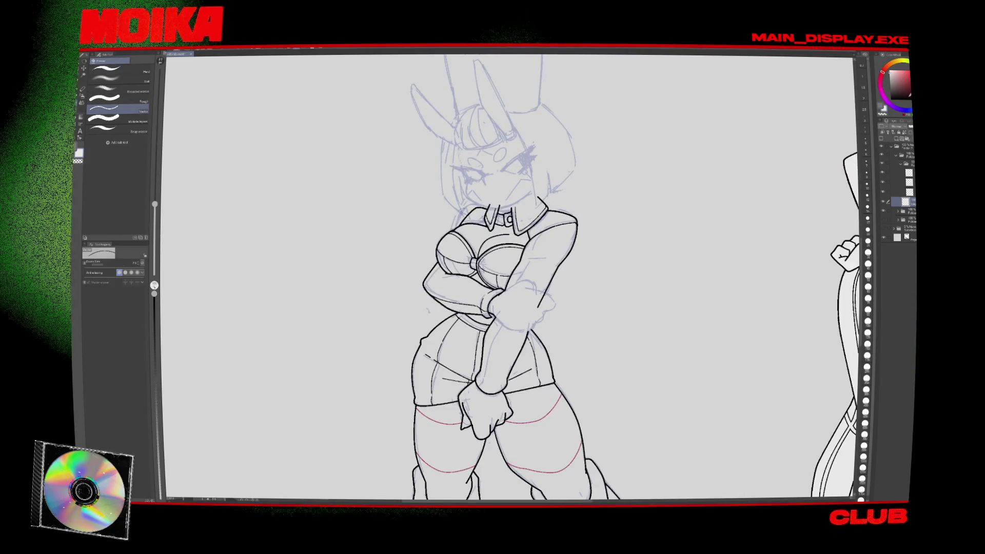
click(900, 142)
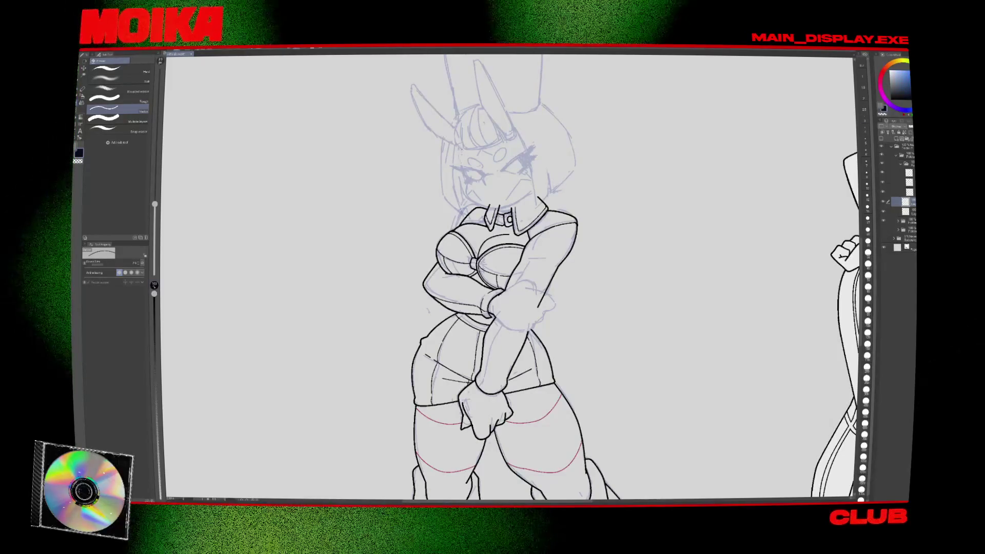
Draw a short blue pen stroke beside the character's face.
key(p)
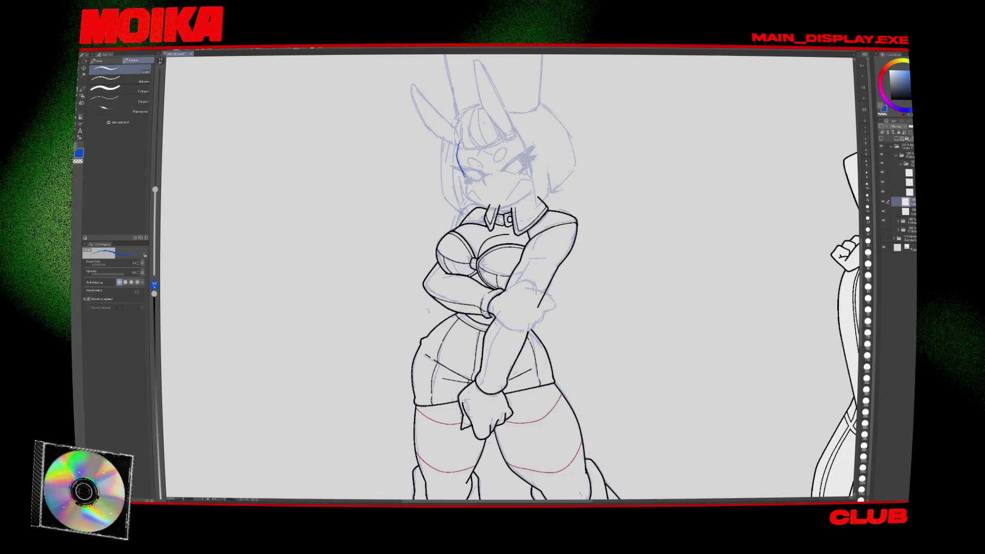
scroll(499, 148, up, 2)
key(ctrl+z)
drag(414, 162, 432, 197)
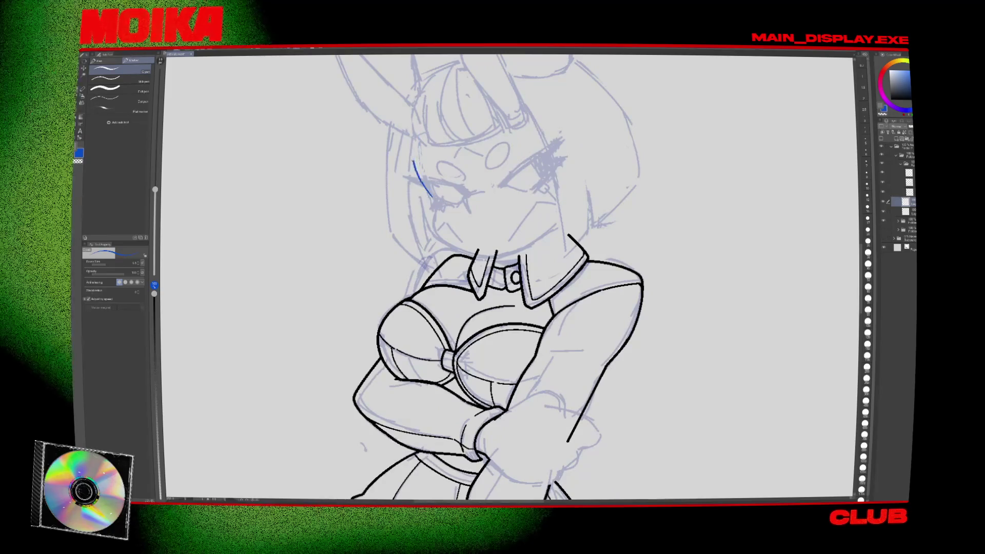
Draw the bunny character's eye in blue: lower eyelid, outer edge and upper eyelid.
drag(492, 205, 506, 269)
drag(516, 250, 551, 225)
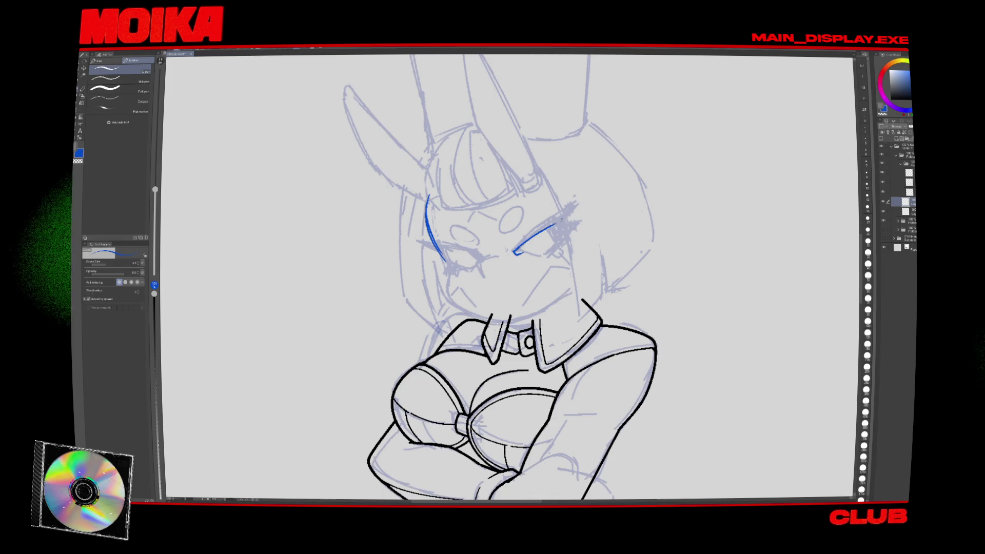
drag(515, 251, 539, 258)
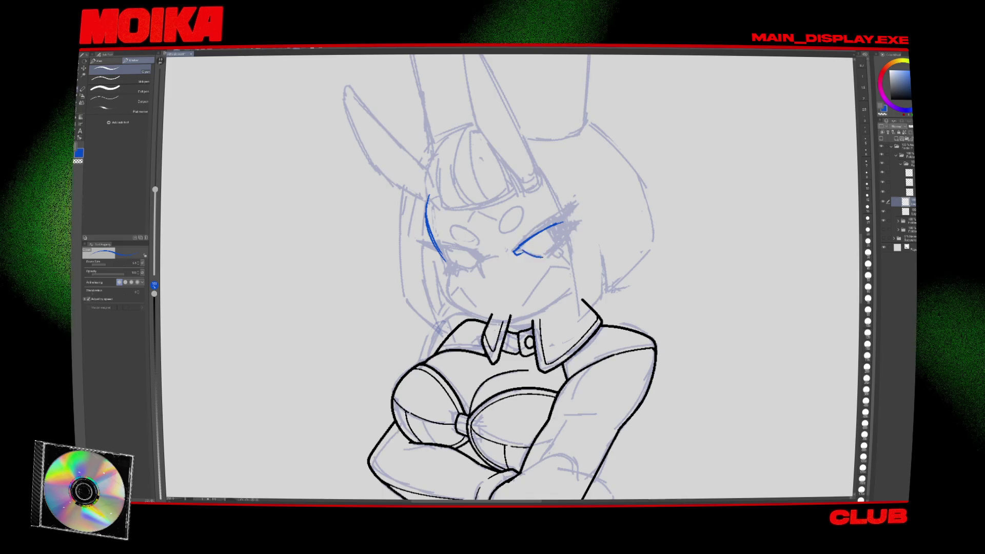
drag(563, 227, 545, 257)
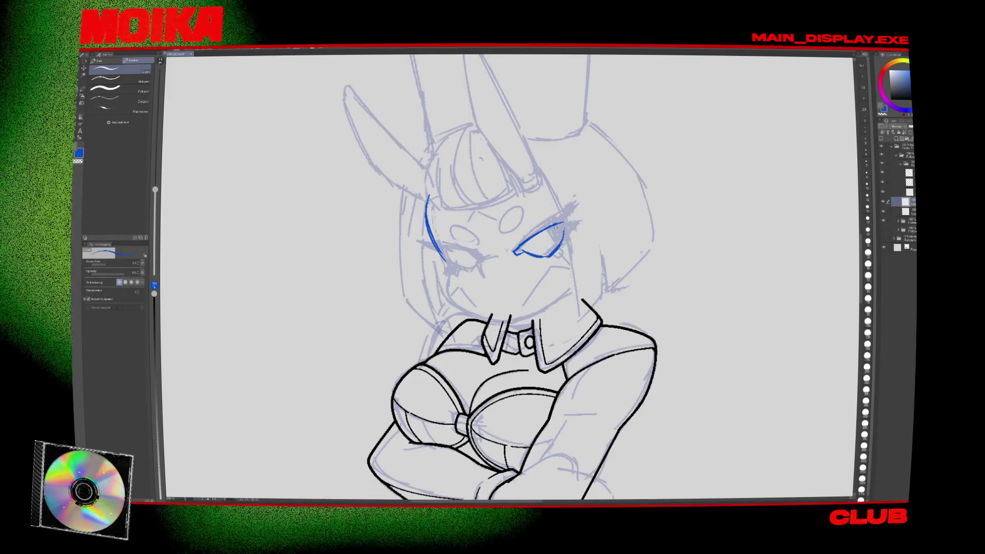
key(h)
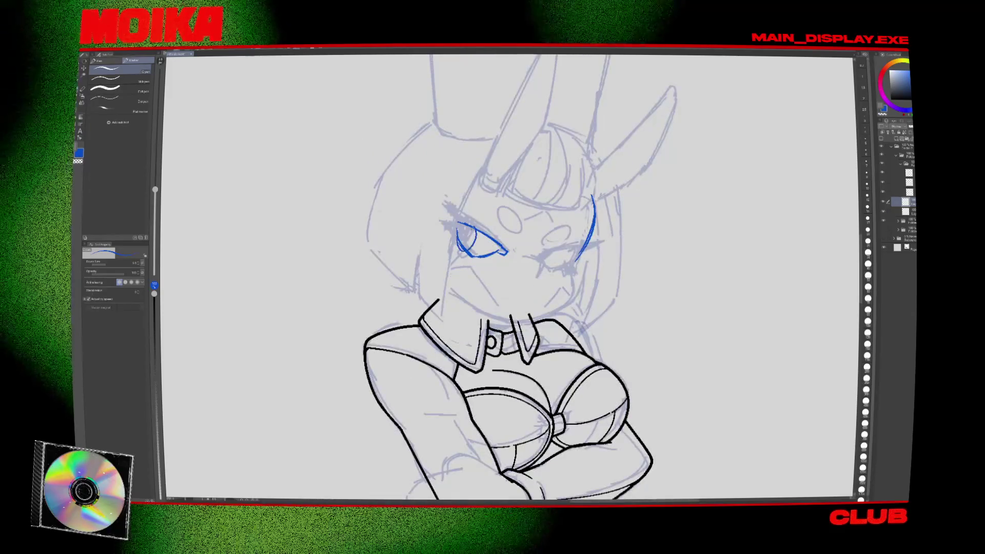
key(h)
drag(517, 245, 584, 205)
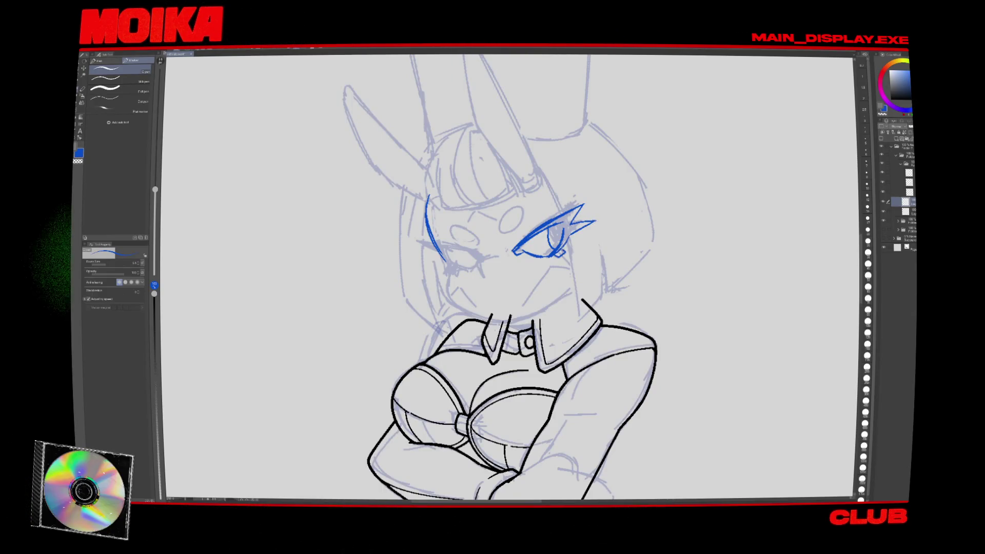
key(h)
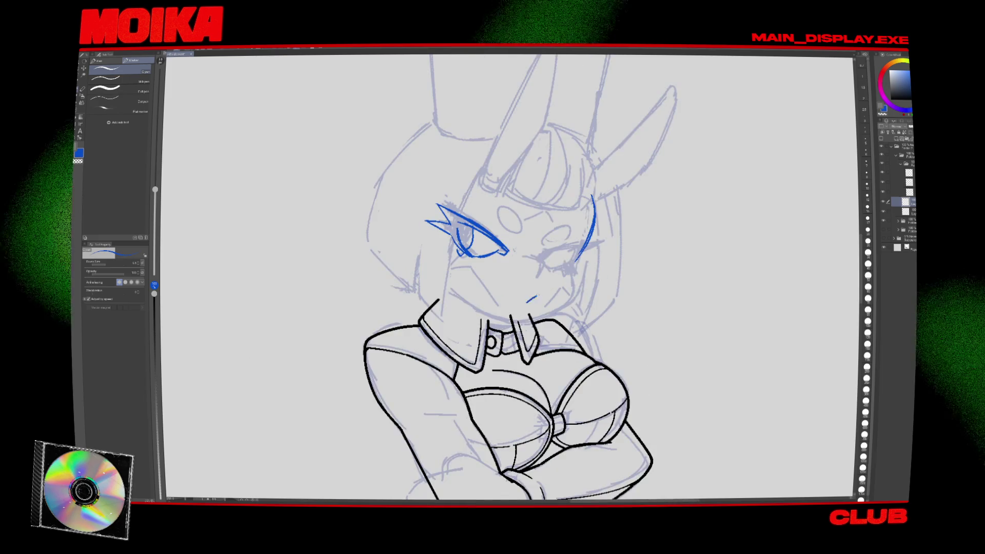
key(h)
Undo the stray blue strokes and hide the black line-art layer.
key(ctrl+0)
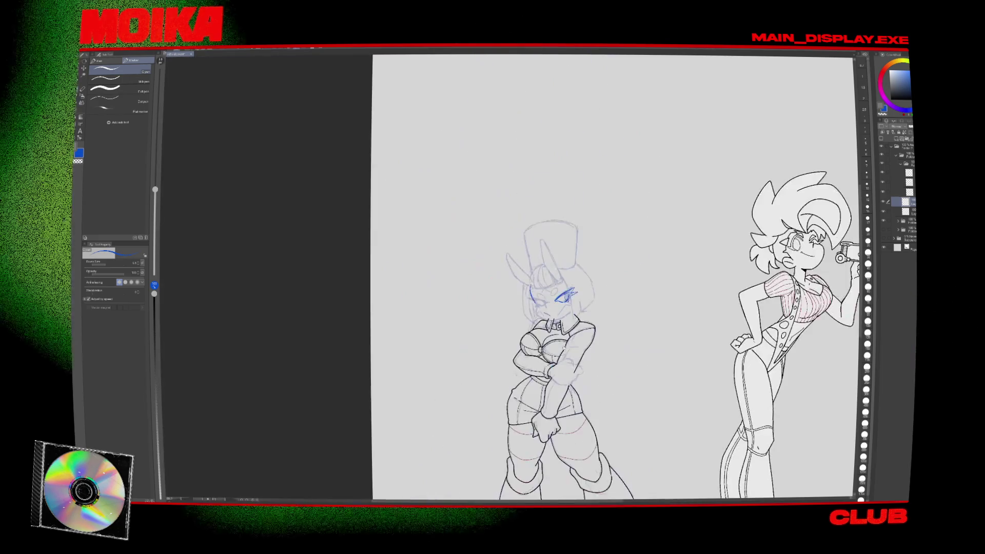
key(h)
scroll(464, 311, up, 5)
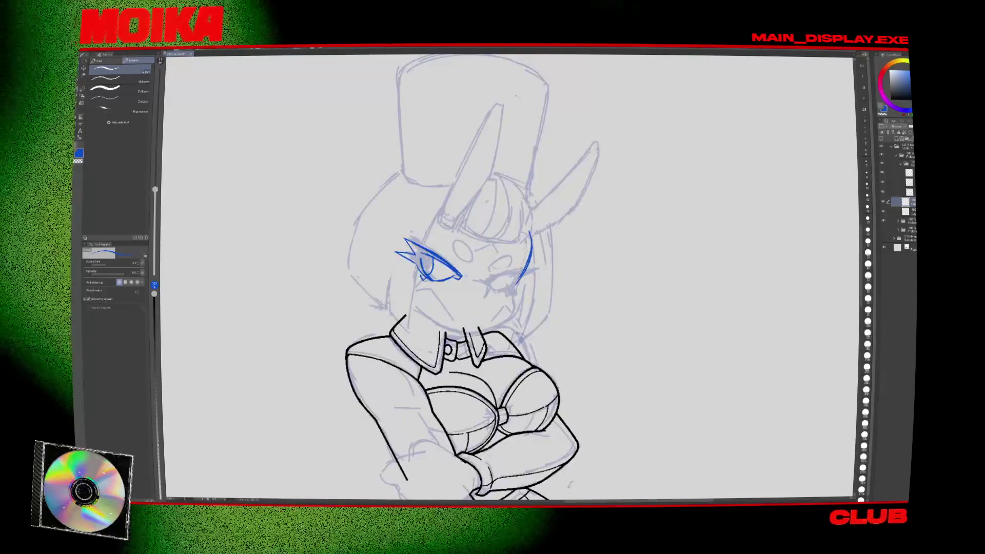
drag(479, 281, 485, 282)
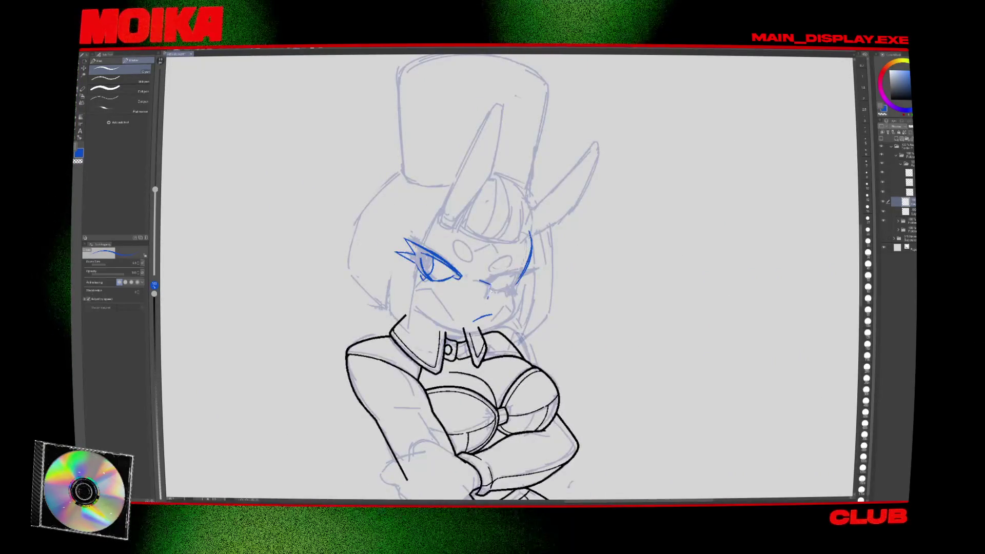
key(ctrl+z)
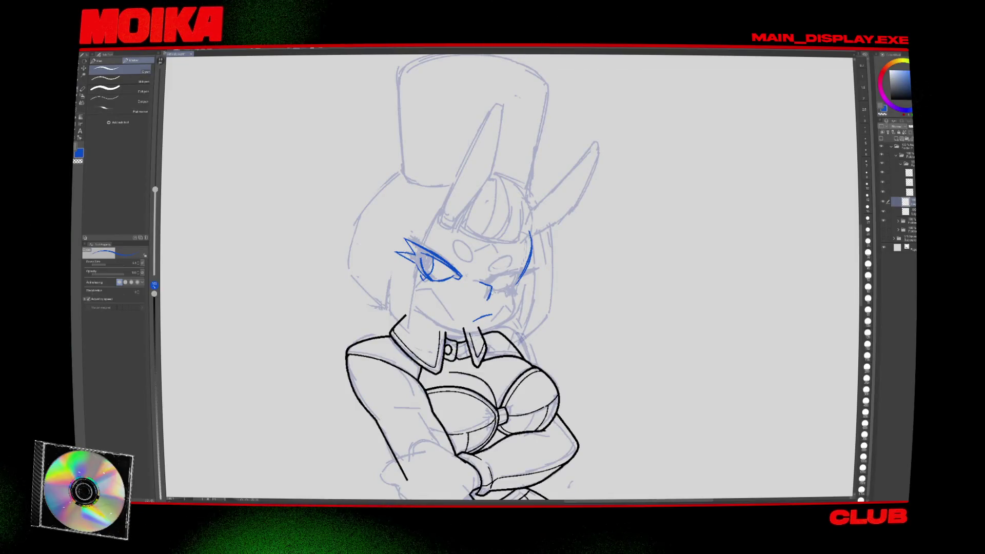
key(h)
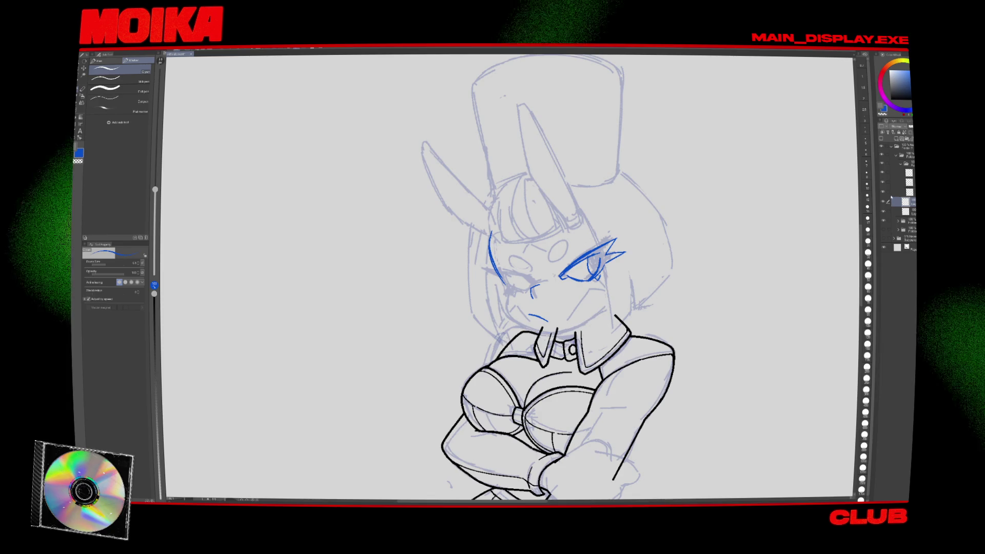
click(883, 177)
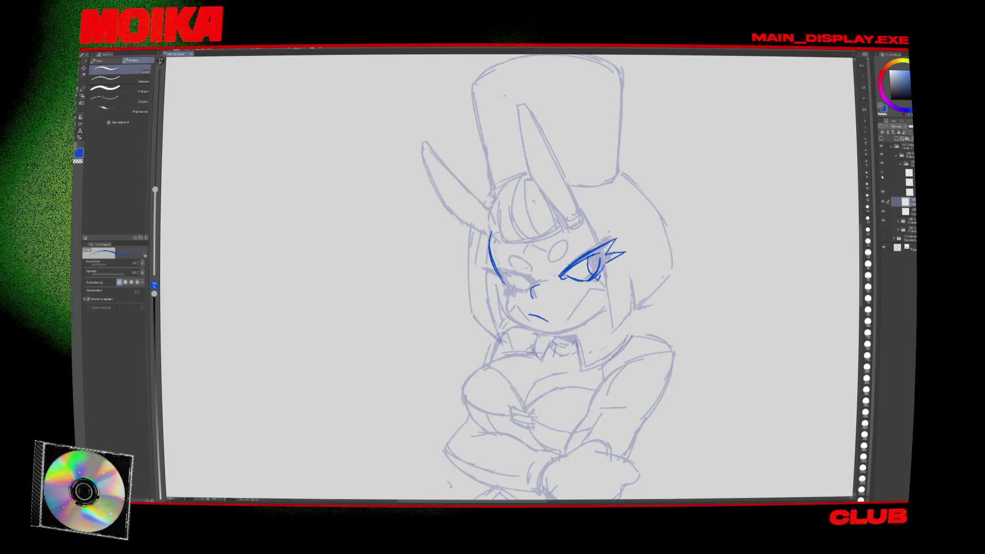
click(882, 182)
click(882, 182)
click(882, 182)
click(883, 183)
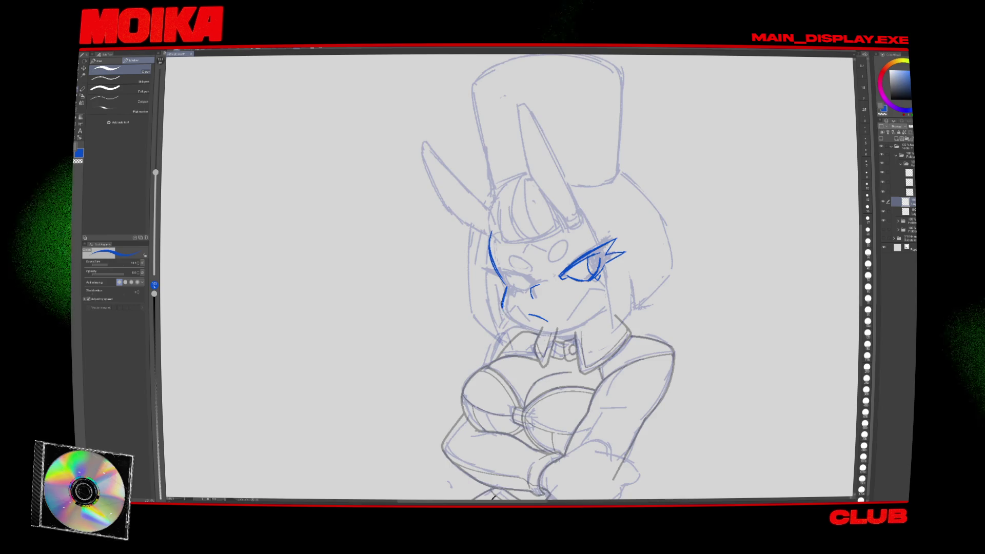
key(ctrl+z)
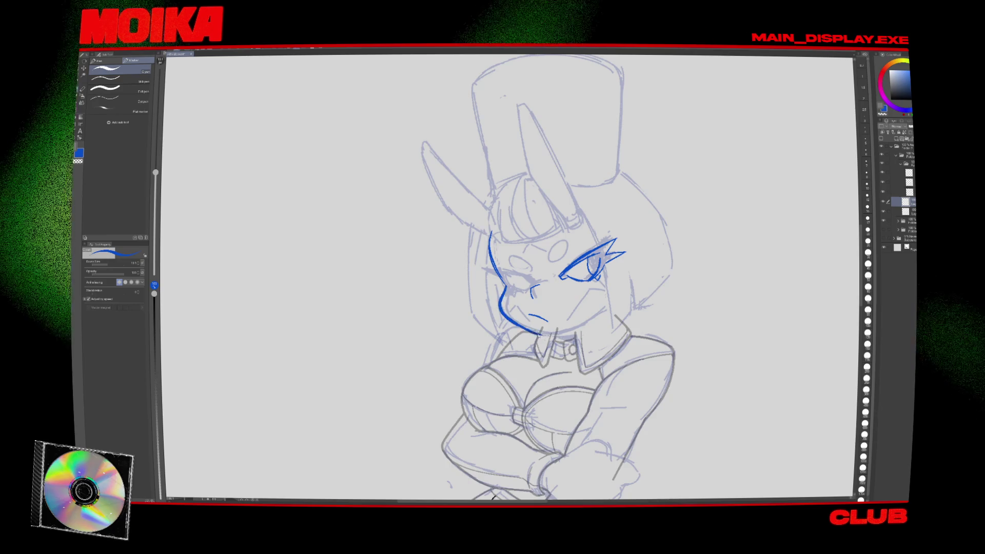
Set the brush size to 7 and draw the blue jawline down to the chin.
drag(156, 172, 155, 186)
mouse_move(501, 304)
mouse_down()
mouse_move(546, 334)
mouse_move(608, 305)
mouse_up()
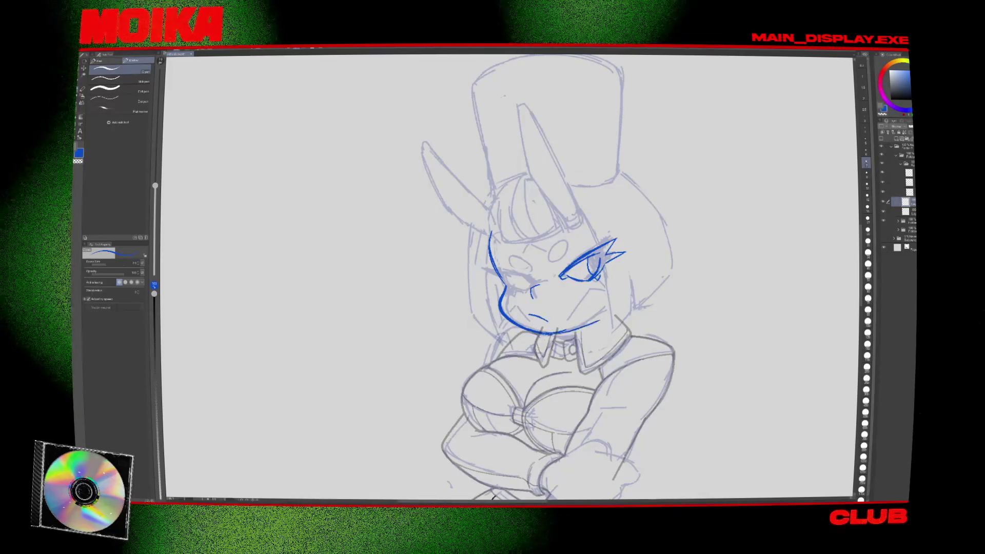
key(ctrl+z)
drag(566, 330, 602, 317)
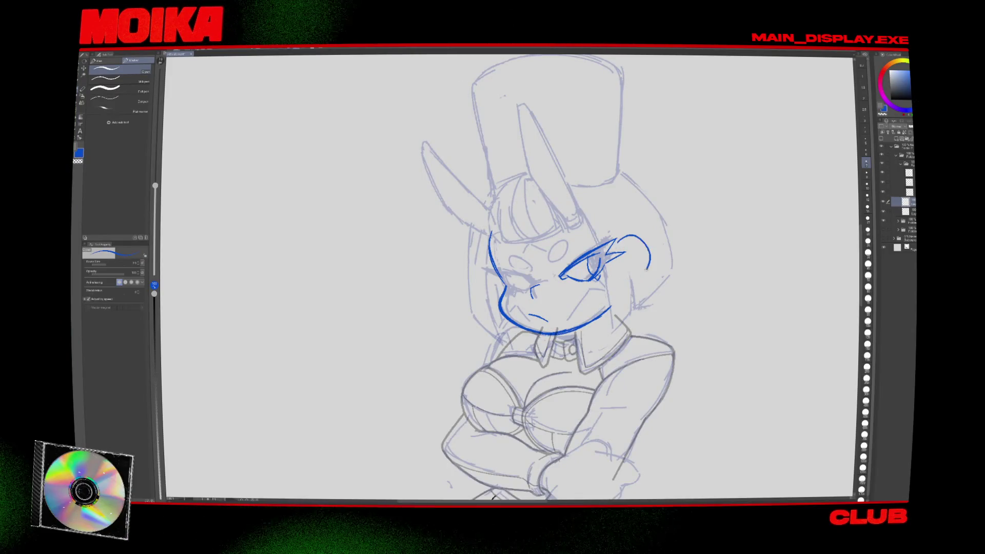
Lasso the eye and transform it slightly.
key(m)
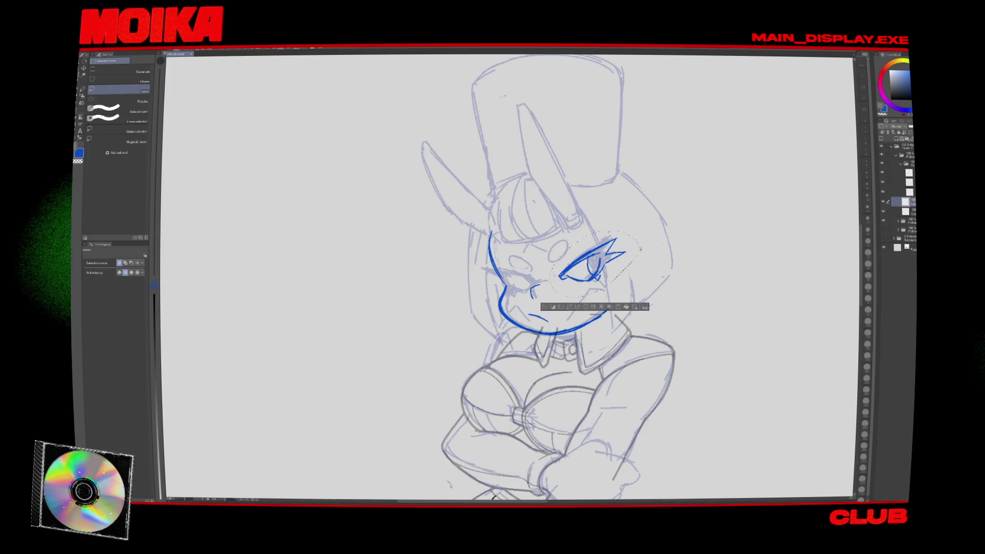
key(ctrl+t)
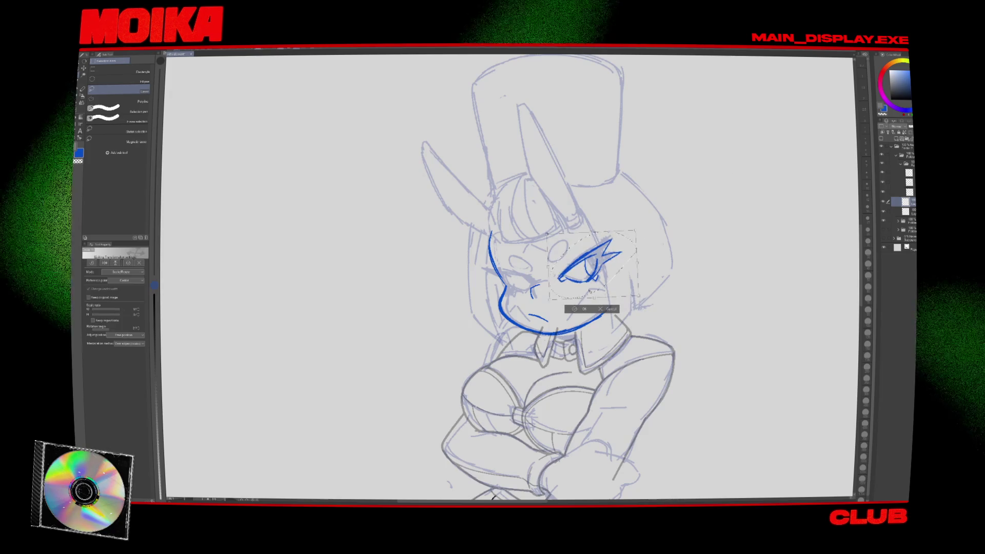
key(Return)
Add two blue strands down the bangs.
key(p)
key(h)
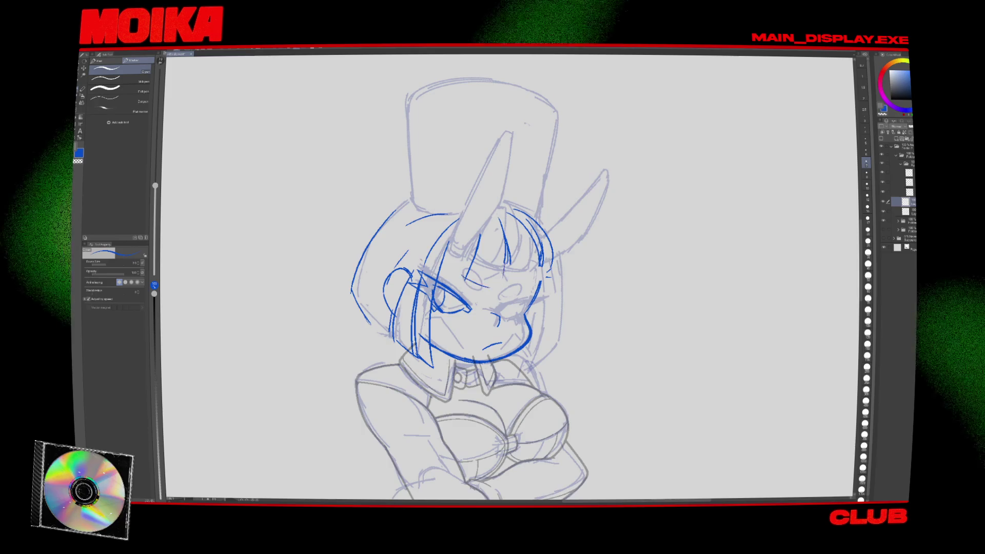
drag(509, 245, 506, 273)
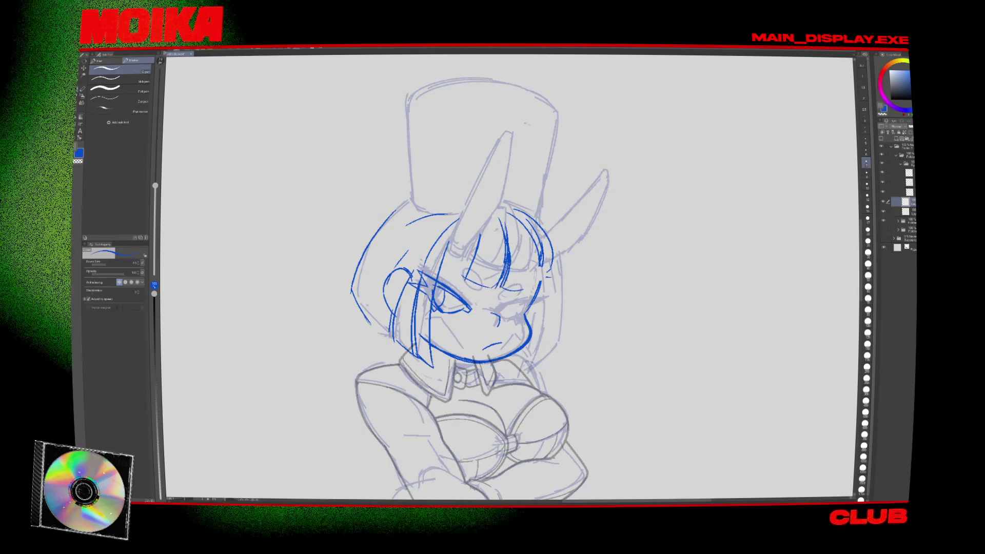
drag(517, 235, 524, 292)
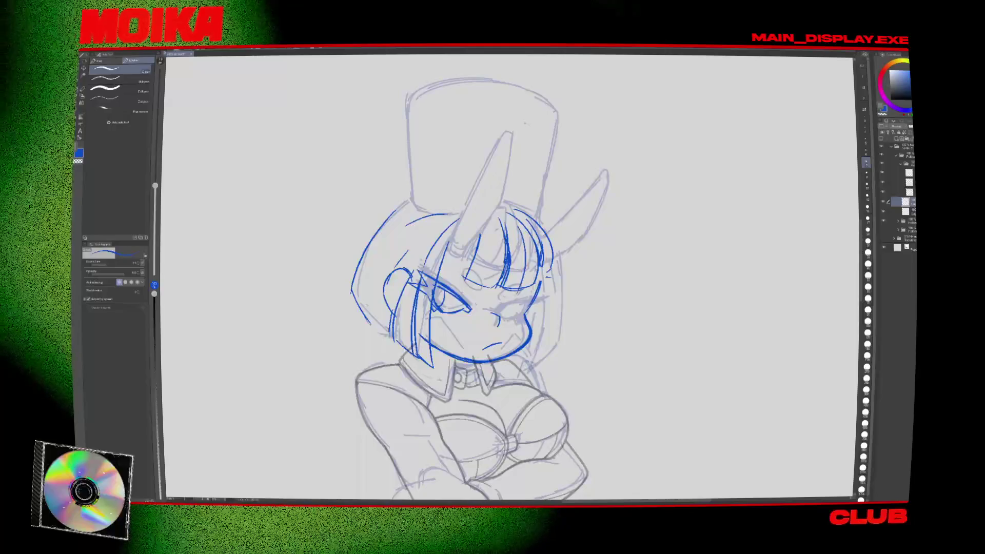
key(h)
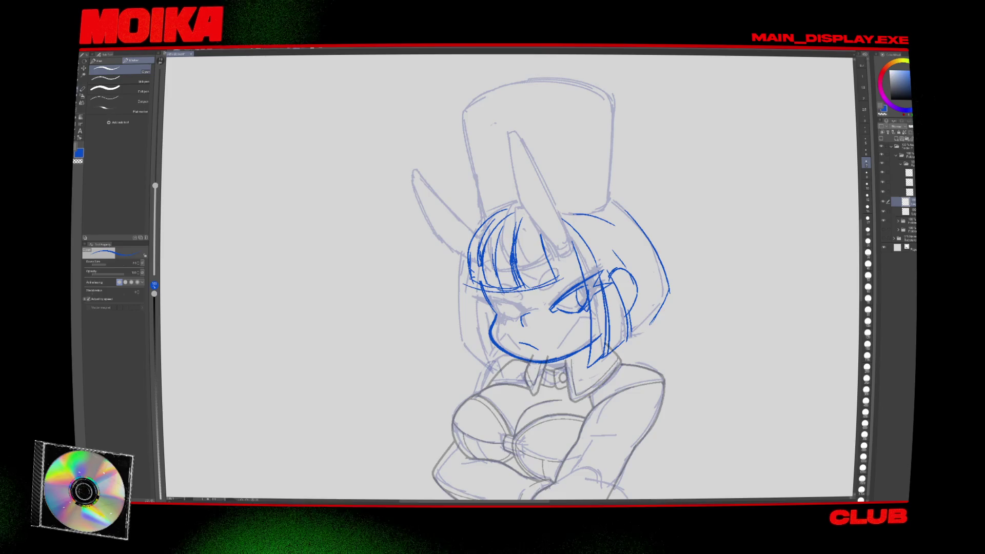
key(h)
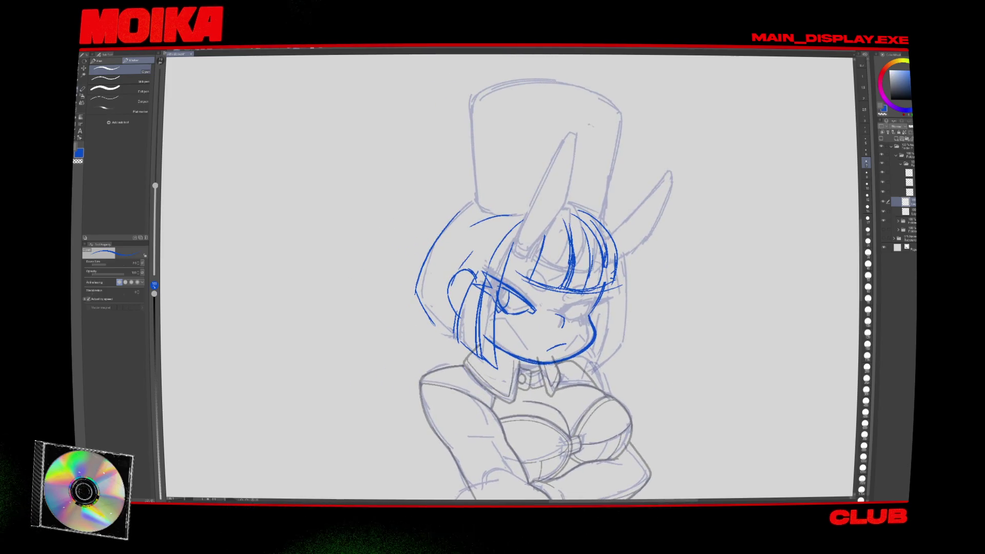
Erase the stray outer blue hair stroke on the left.
key(e)
drag(418, 266, 441, 279)
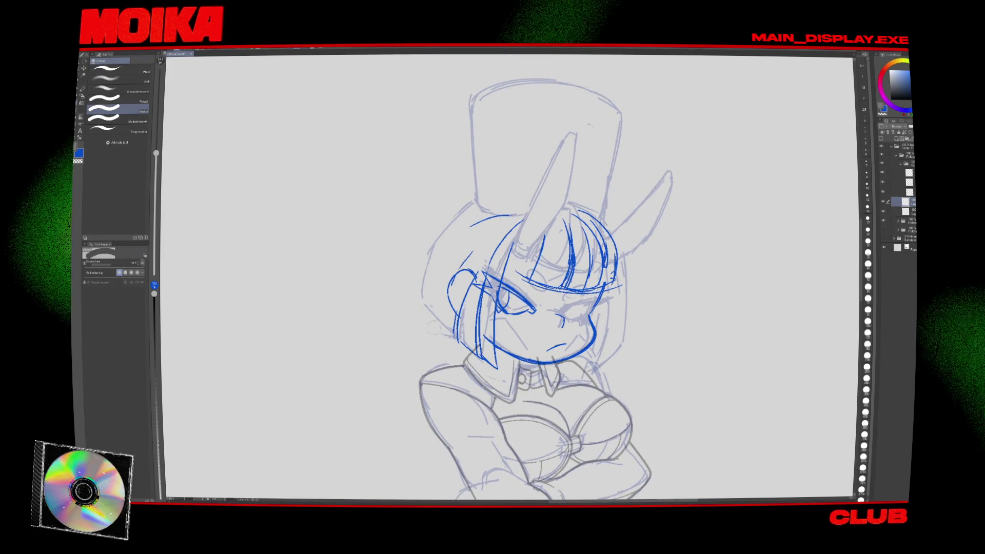
key(p)
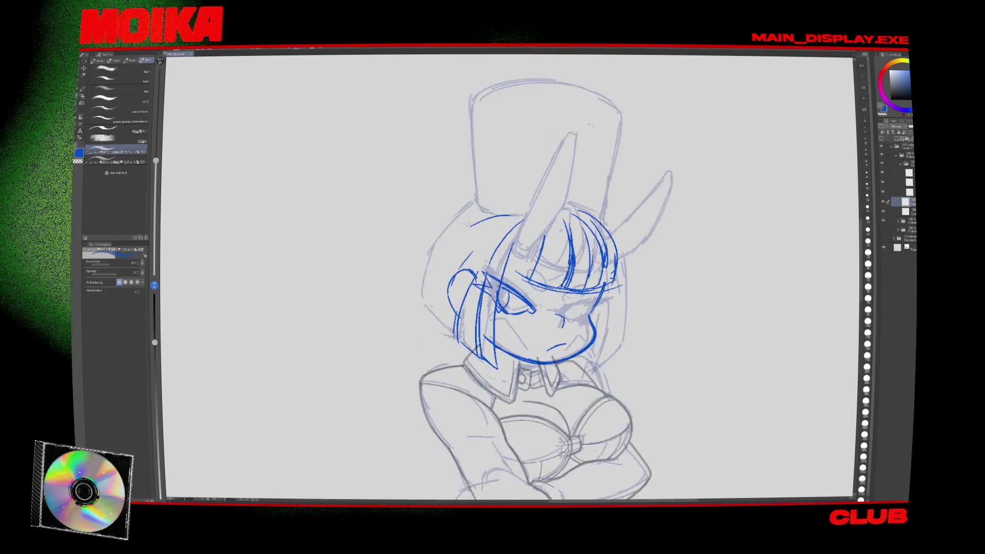
key(h)
key(p)
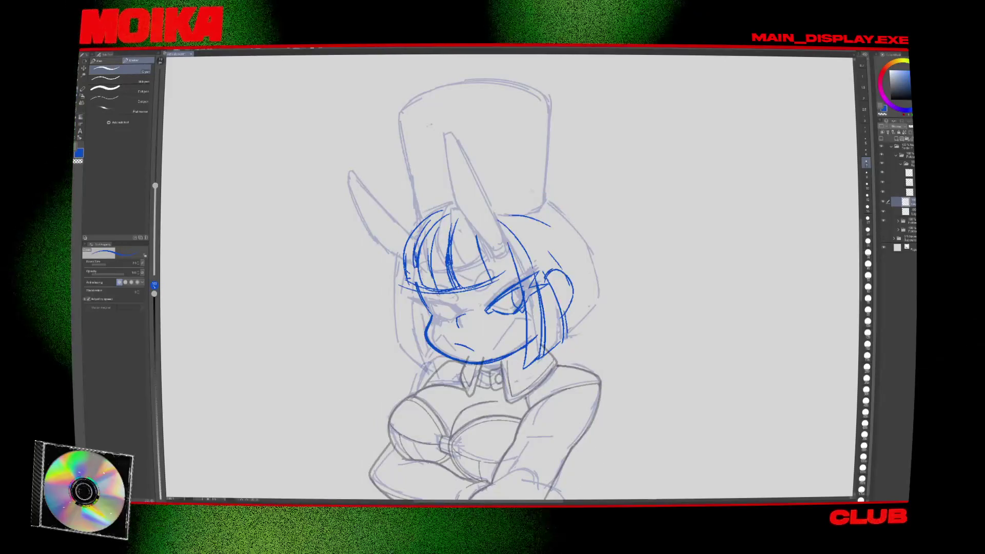
key(h)
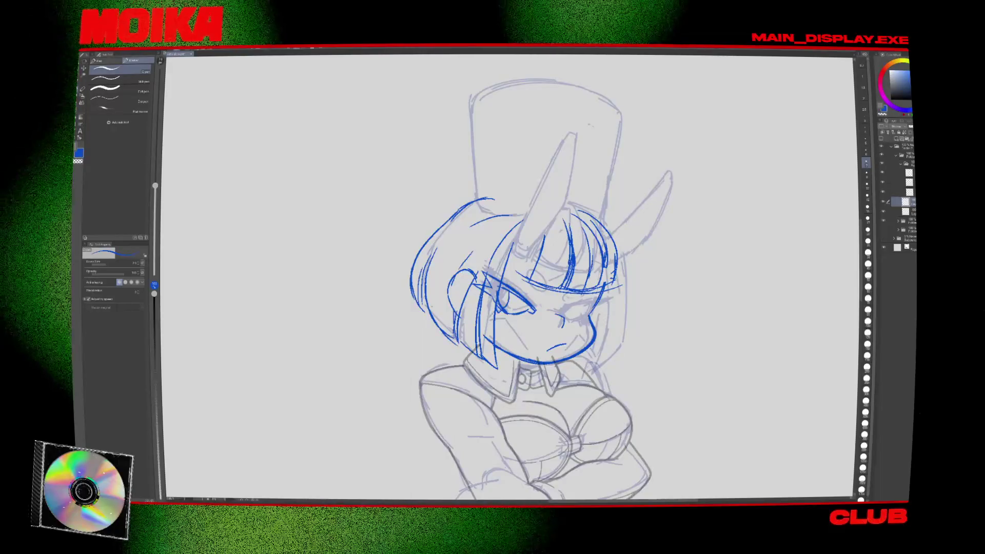
key(h)
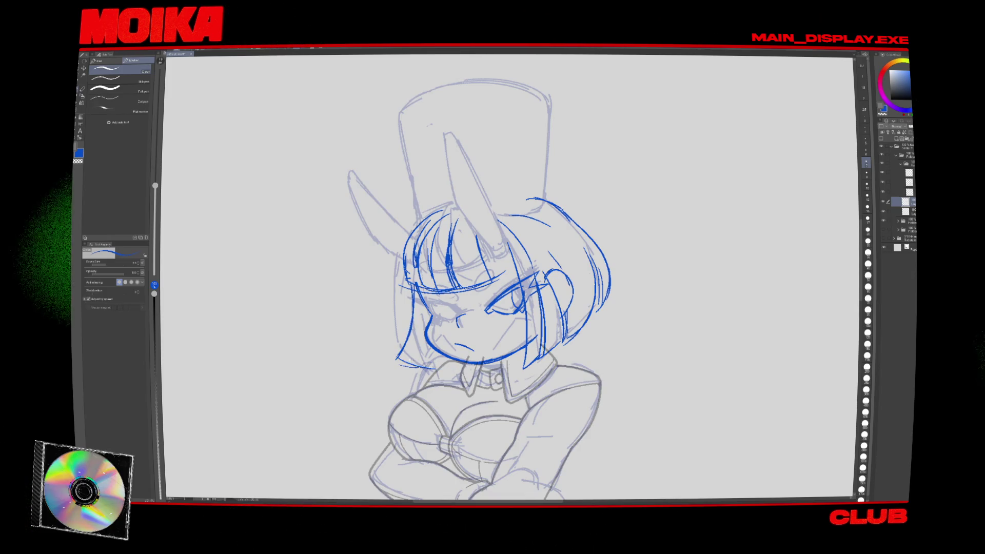
key(h)
Stretch the blue face sketch taller upward.
key(ctrl+0)
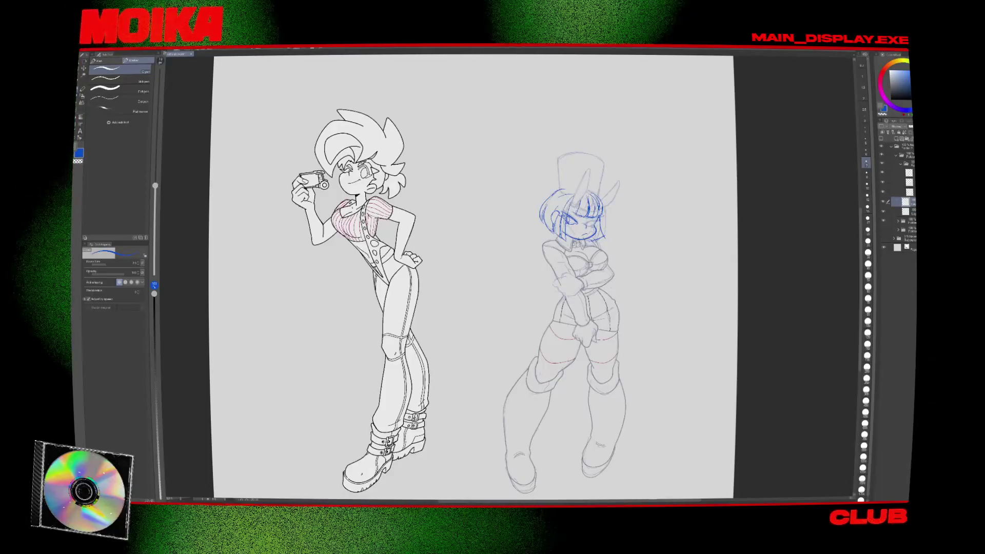
scroll(595, 210, up, 5)
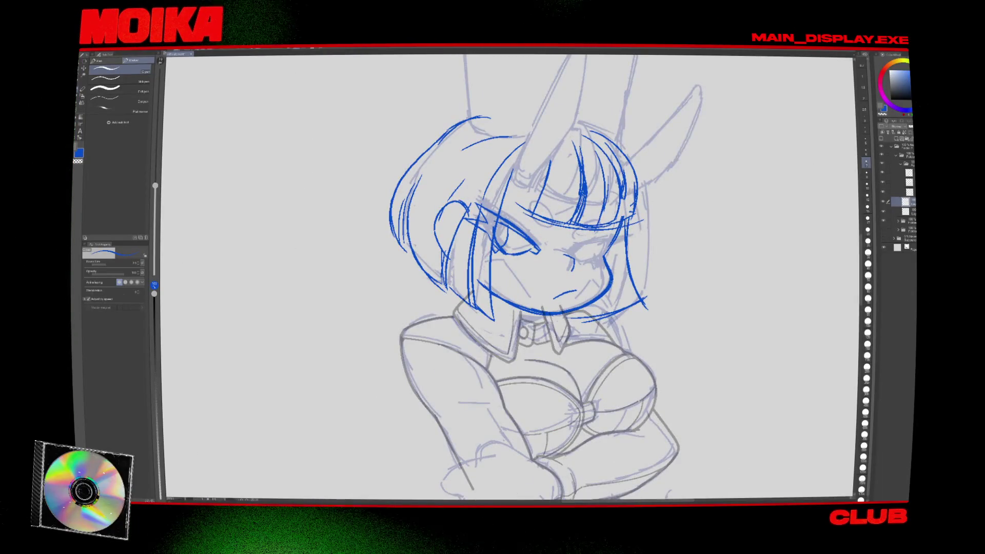
scroll(564, 310, down, 5)
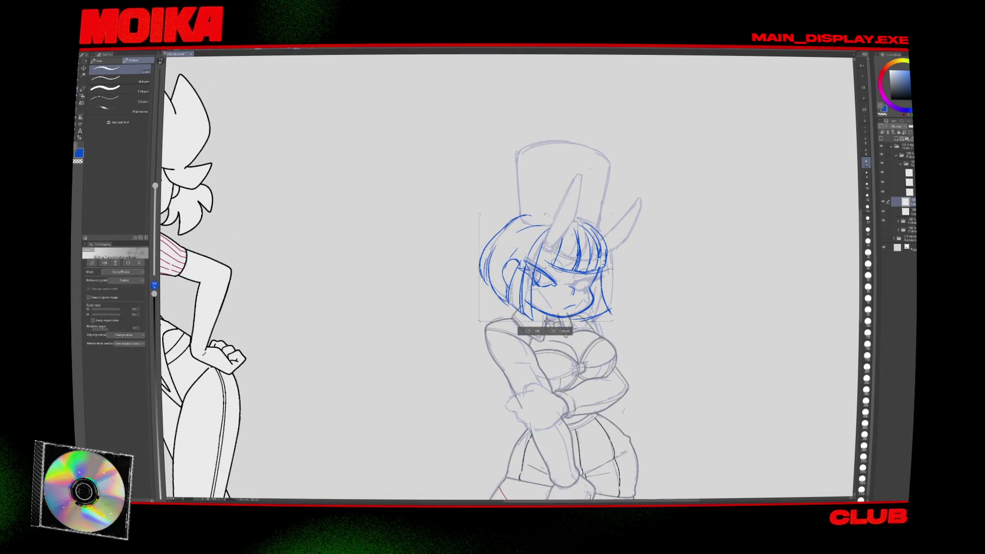
drag(547, 213, 552, 208)
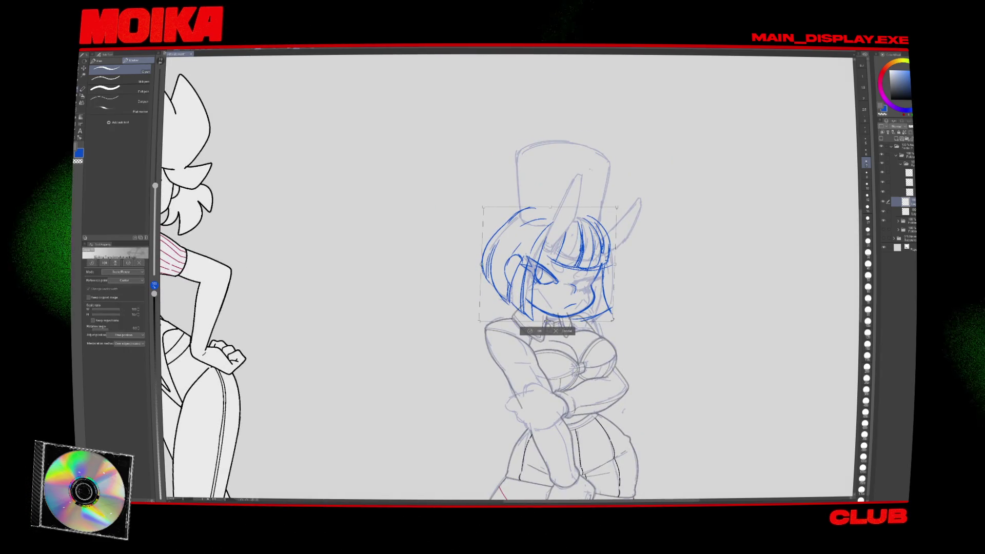
key(Return)
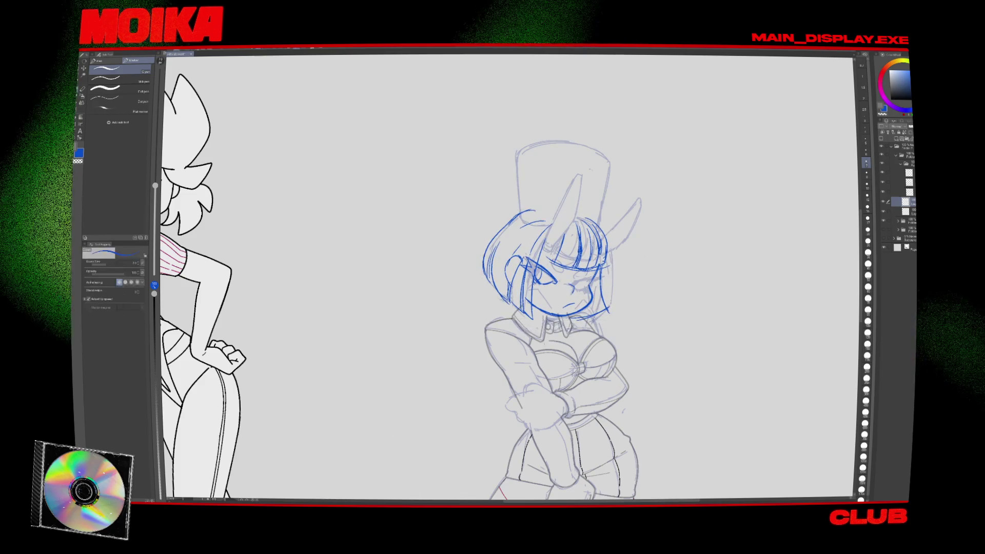
Select the eye and rotate it slightly.
key(p)
scroll(564, 282, up, 3)
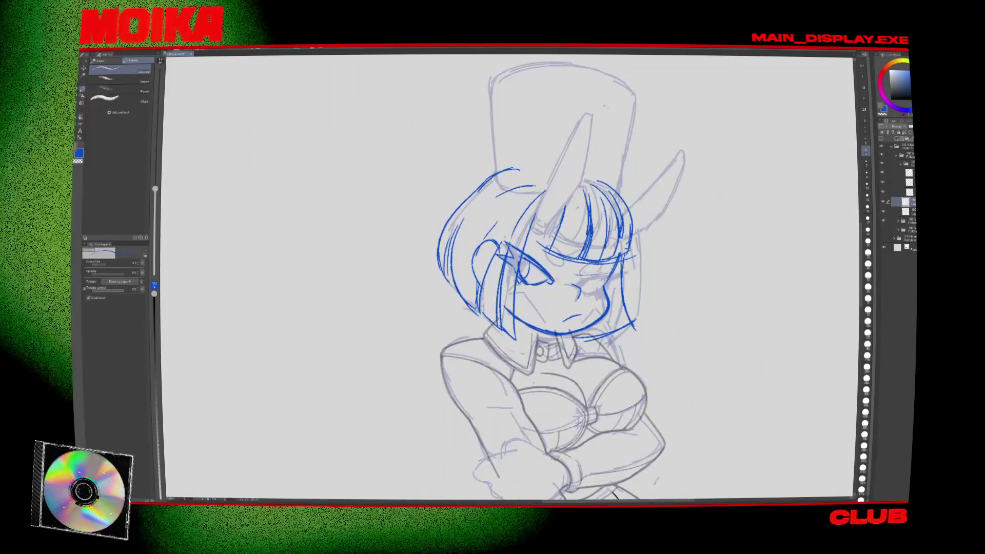
key(p)
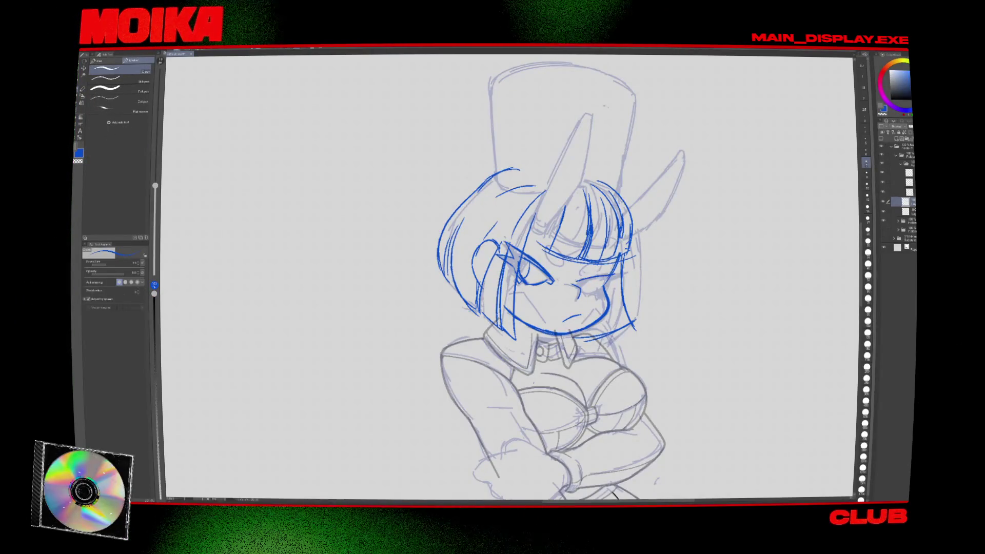
key(h)
key(m)
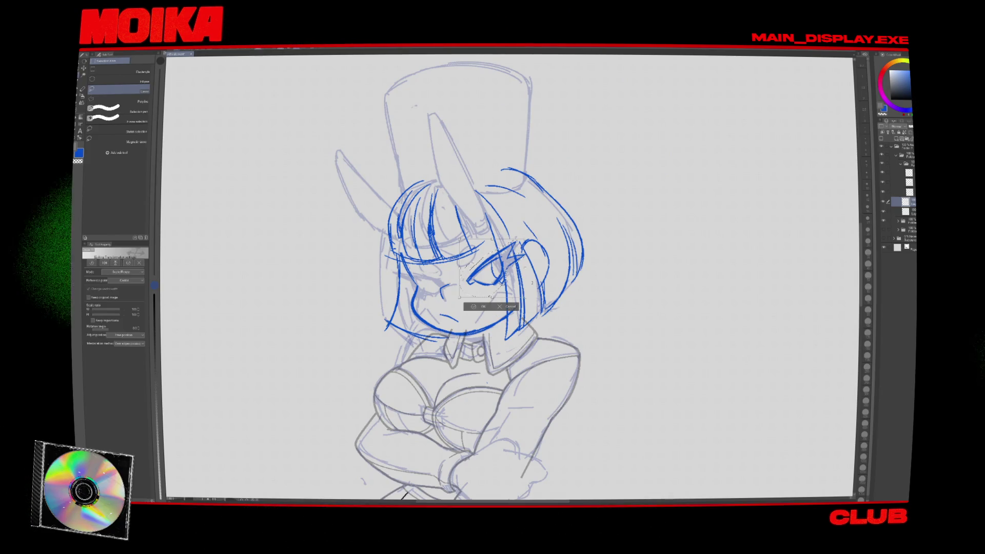
key(Return)
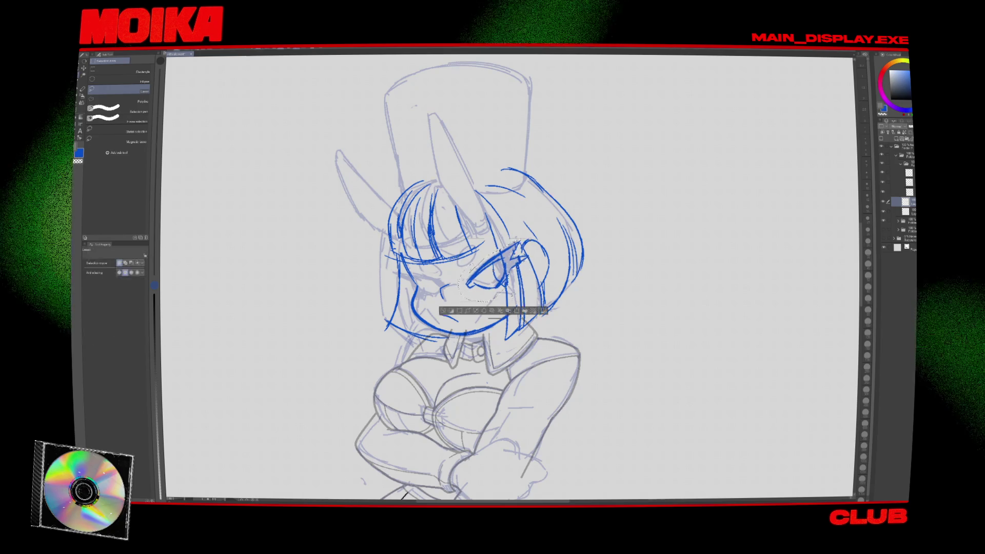
key(h)
key(p)
key(h)
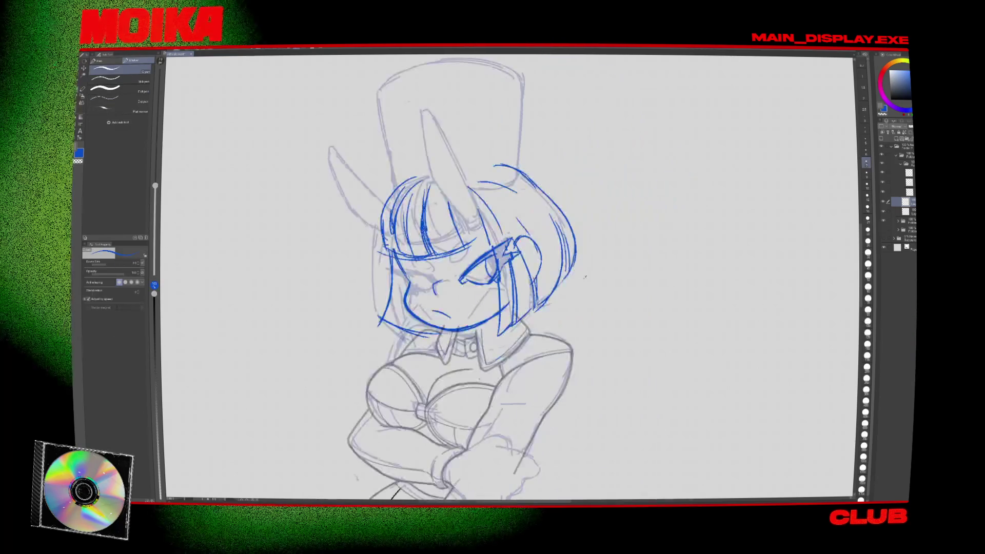
key(ctrl+t)
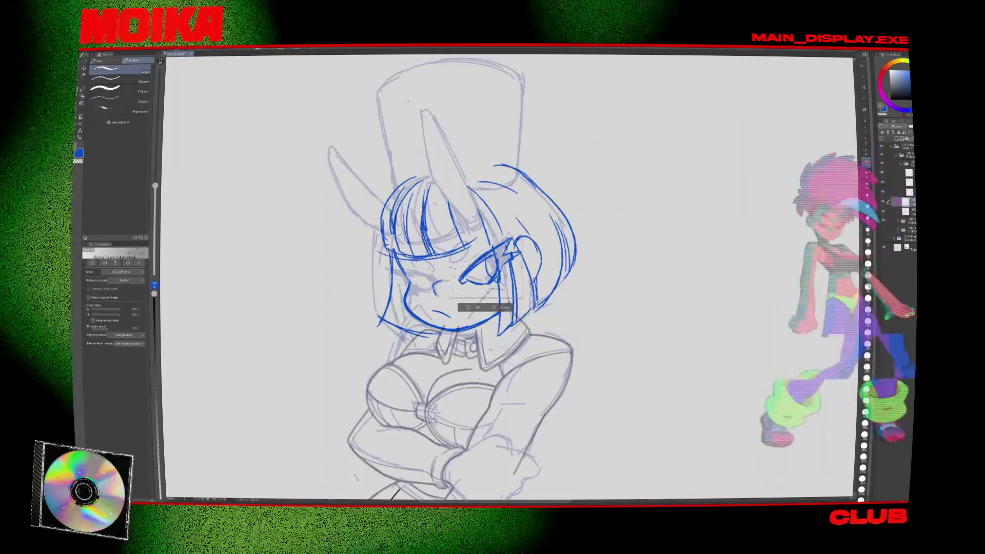
drag(529, 236, 530, 243)
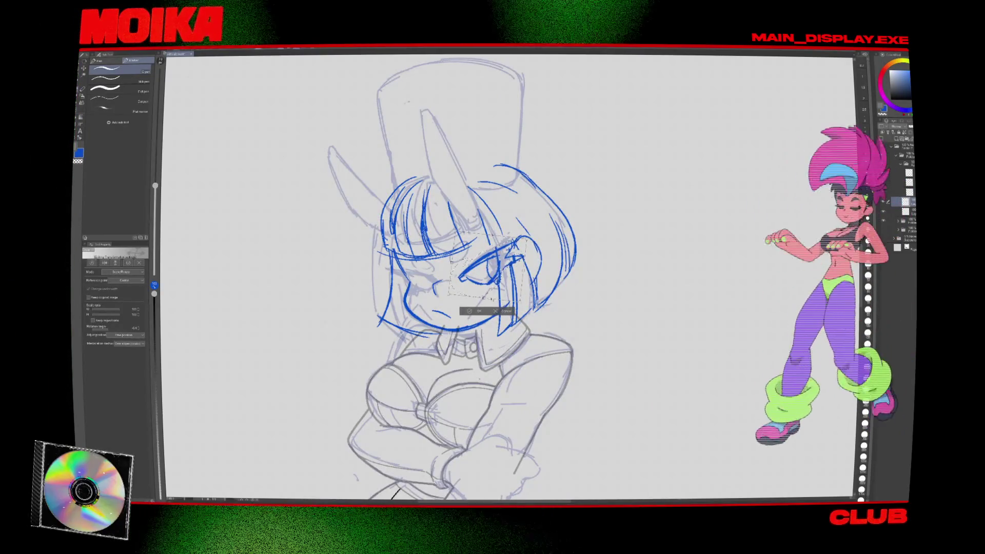
click(474, 311)
key(h)
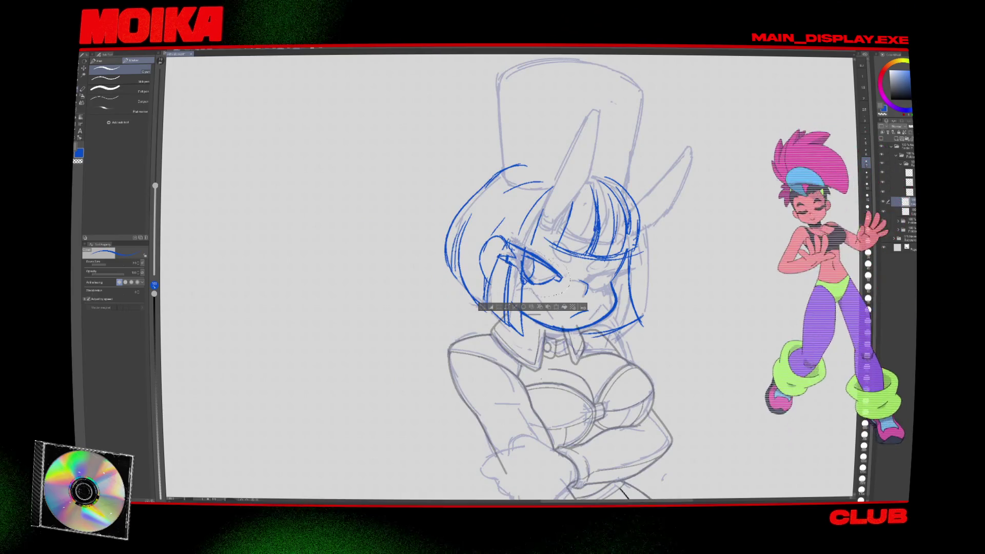
Hide and reshow the blue sketch layer to compare the redraw.
click(882, 201)
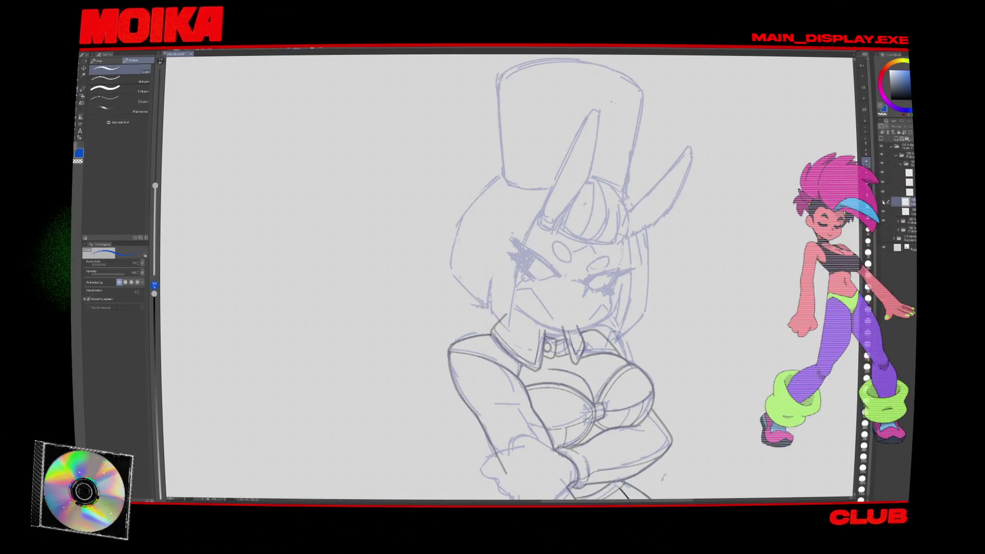
click(882, 201)
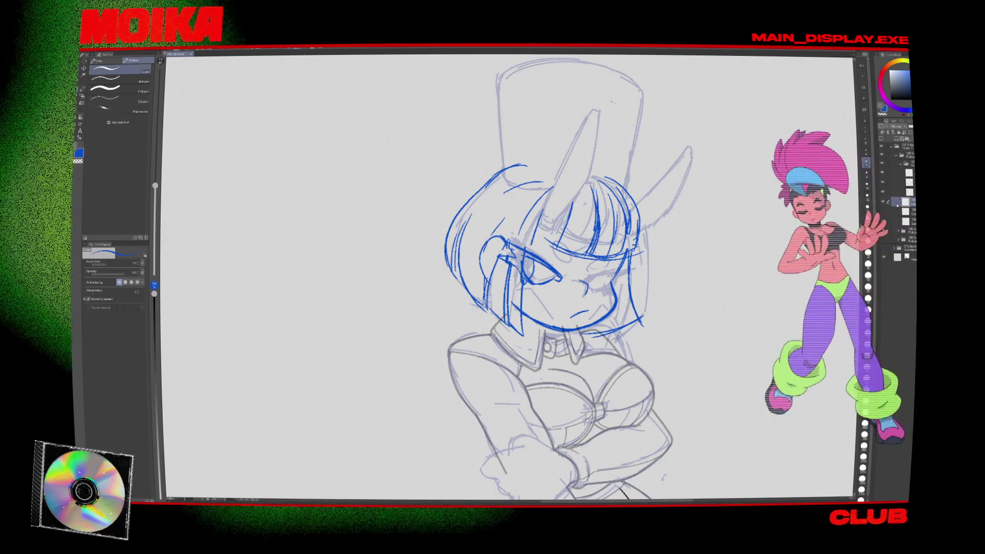
key(p)
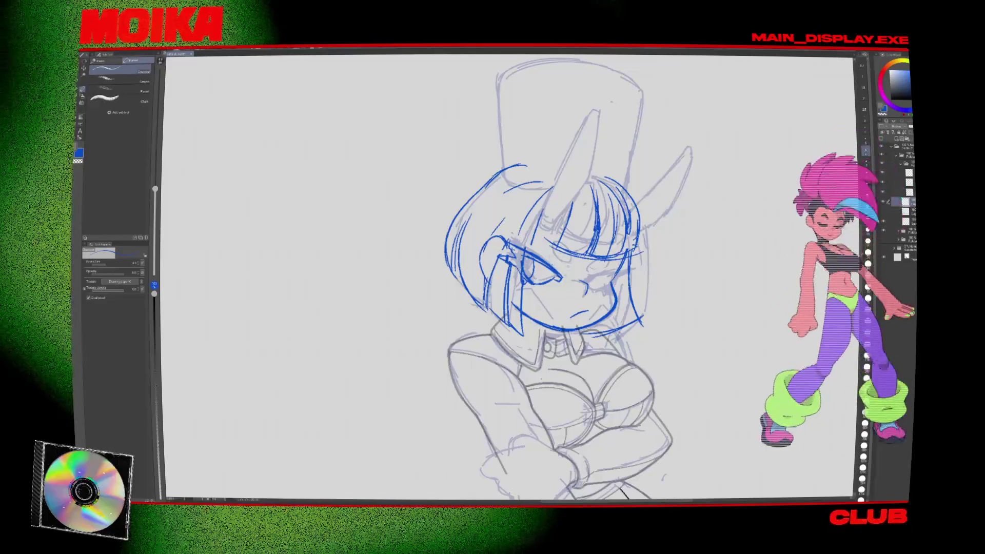
key(ctrl+minus)
Lasso the blue lines at the lower left of the face and delete them.
key(m)
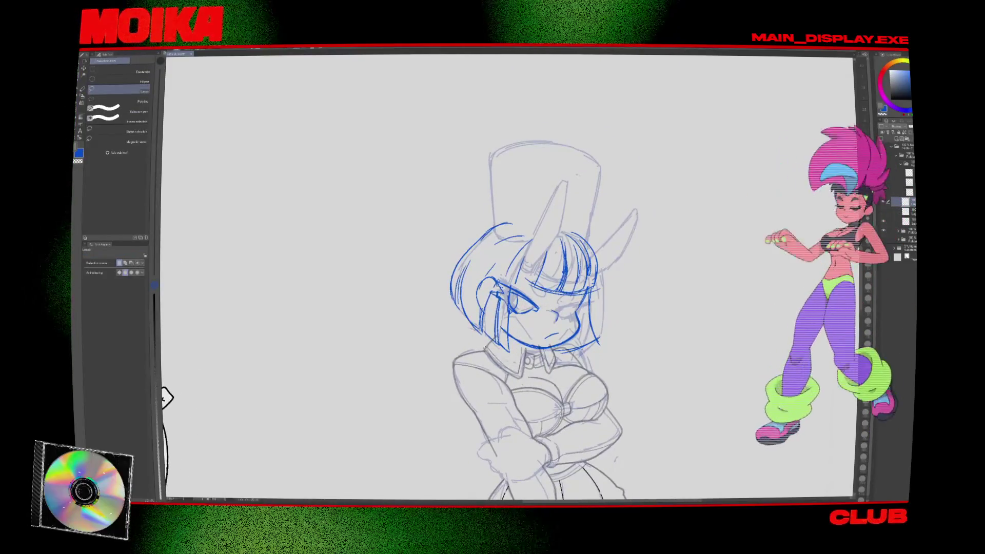
drag(469, 336, 521, 217)
drag(524, 263, 519, 282)
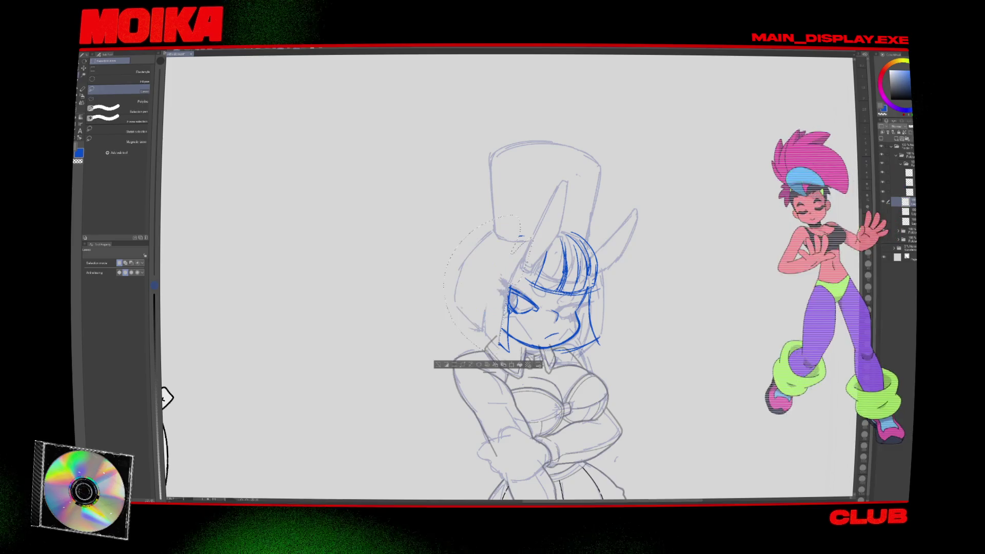
key(Delete)
key(e)
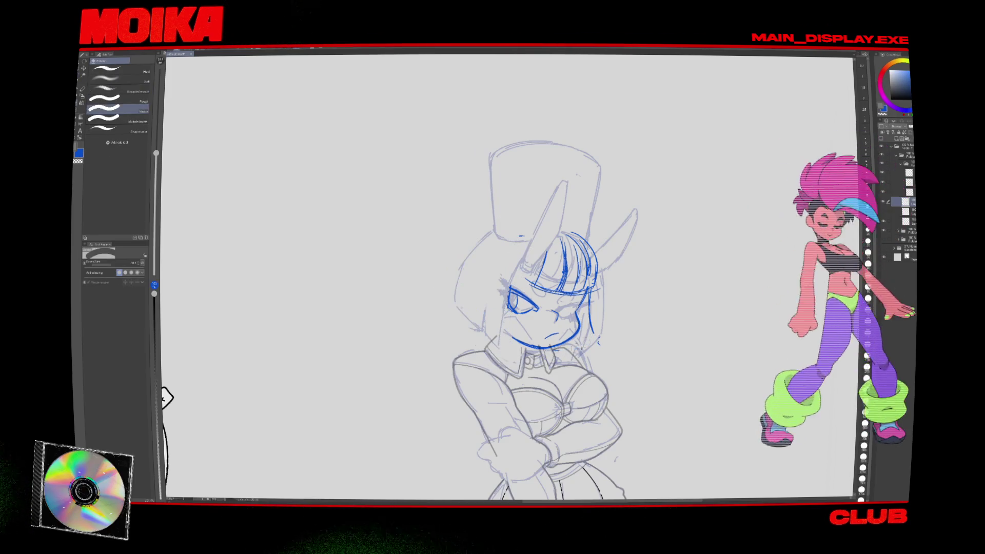
key(Delete)
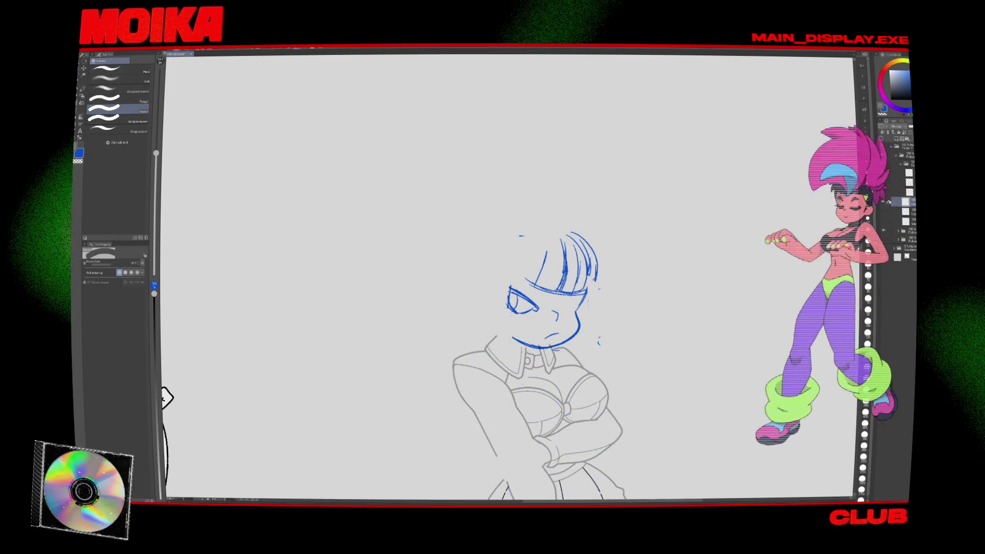
key(Delete)
Undo the deletion and draw the front bunny ear outline in blue.
key(ctrl+z)
key(ctrl+z)
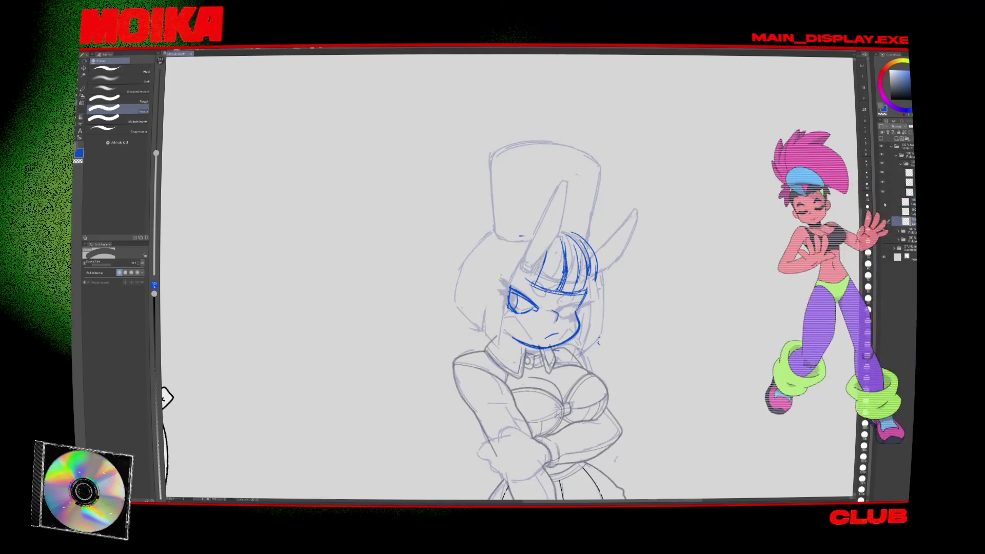
key(p)
mouse_move(564, 194)
mouse_down()
mouse_move(561, 231)
mouse_move(564, 184)
mouse_up()
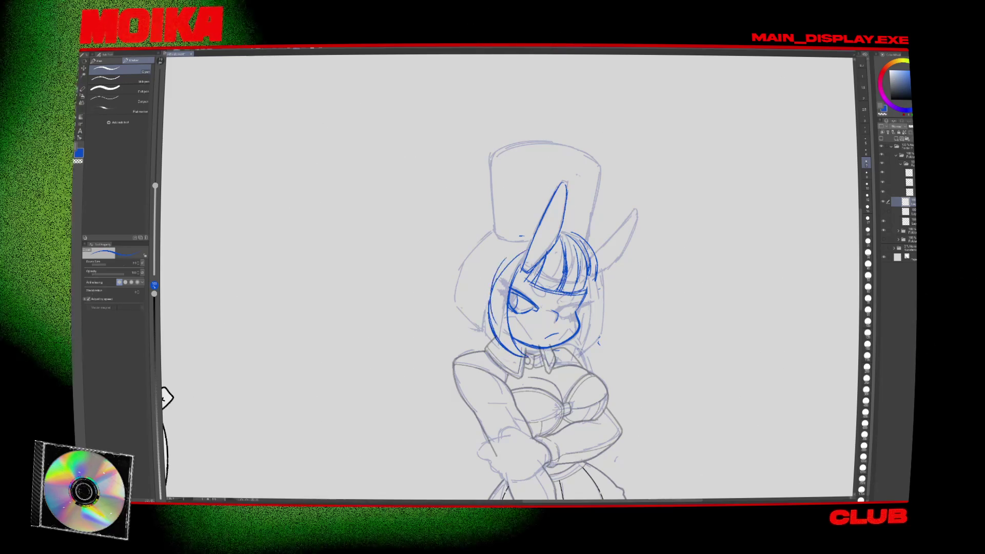
Draw blue curves along the left side of the face and outer left hair, checking mirrored.
drag(485, 278, 490, 330)
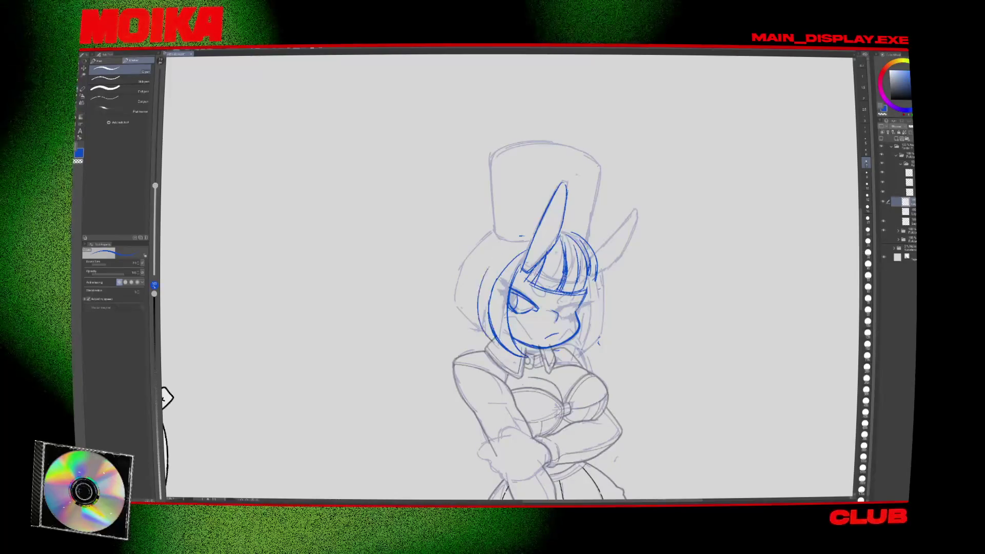
drag(482, 260, 483, 331)
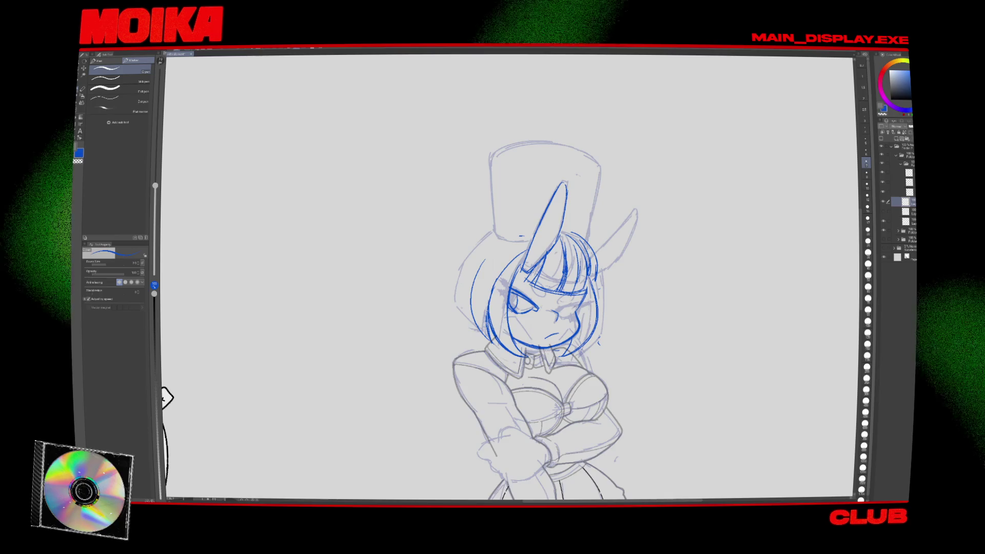
key(h)
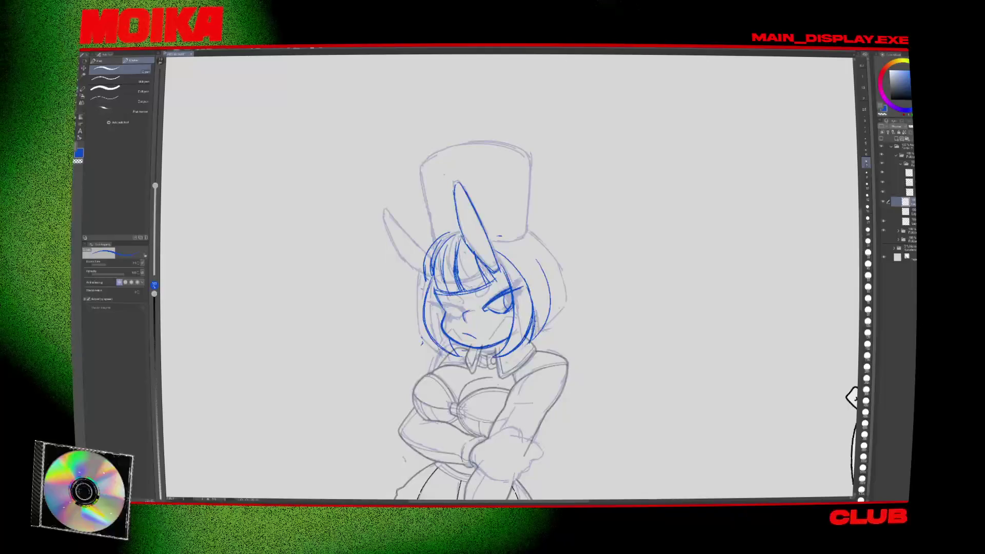
key(h)
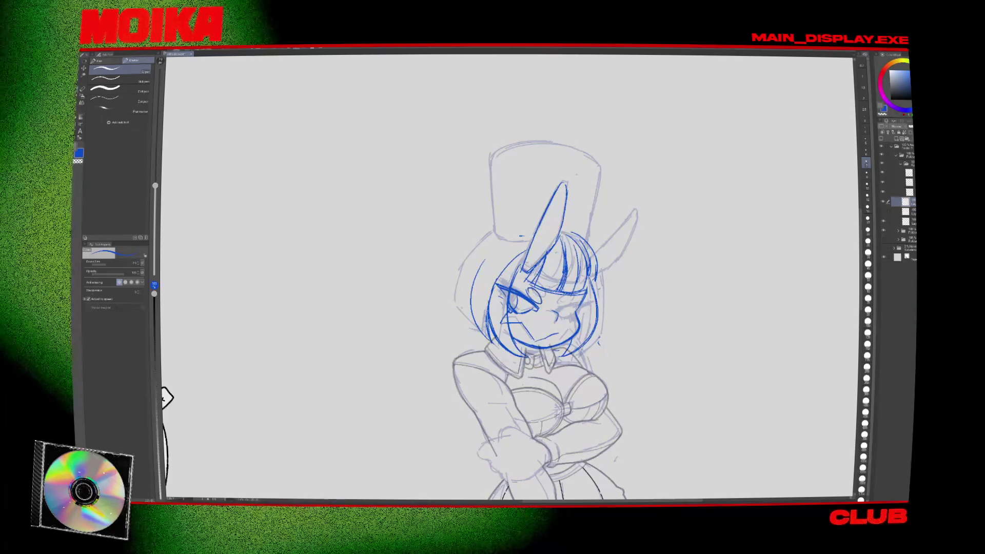
key(h)
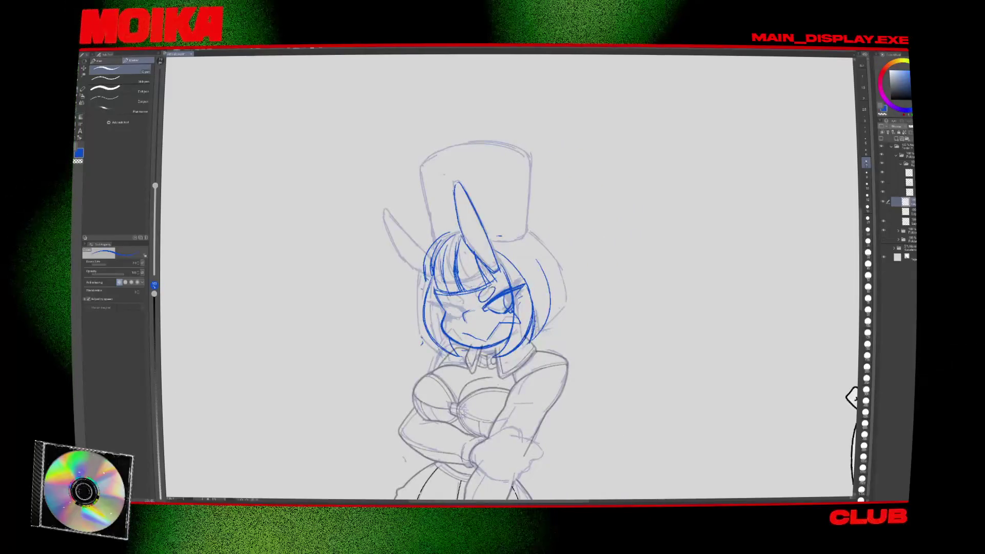
key(h)
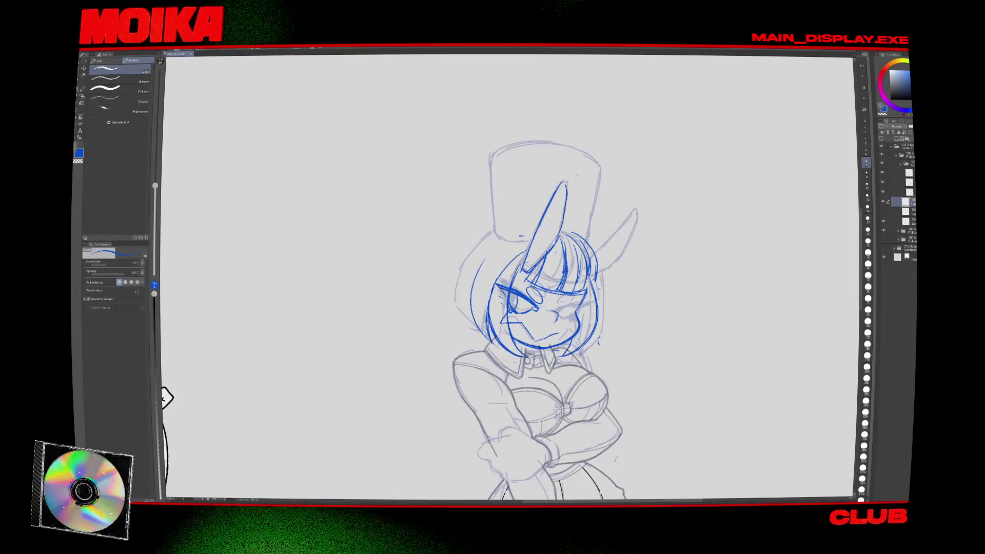
key(h)
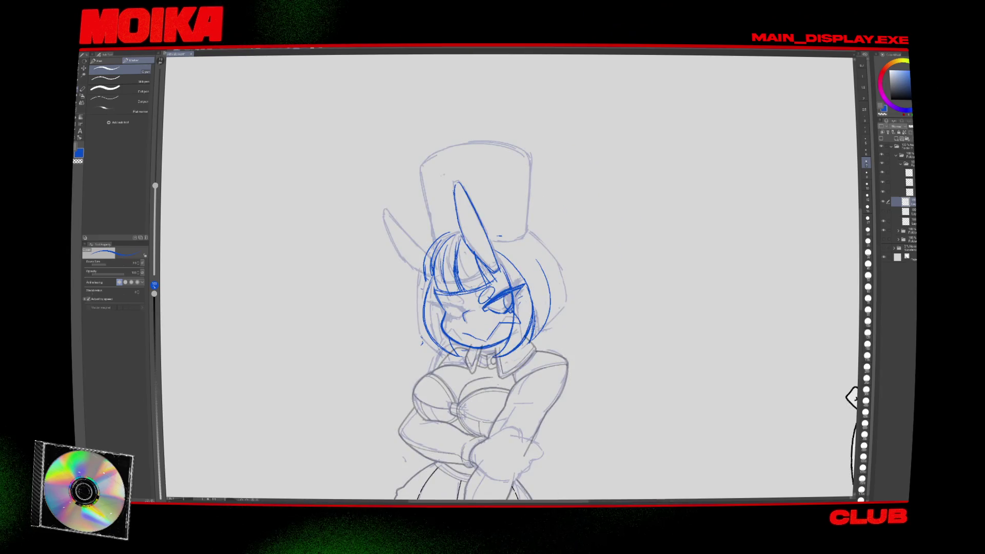
key(e)
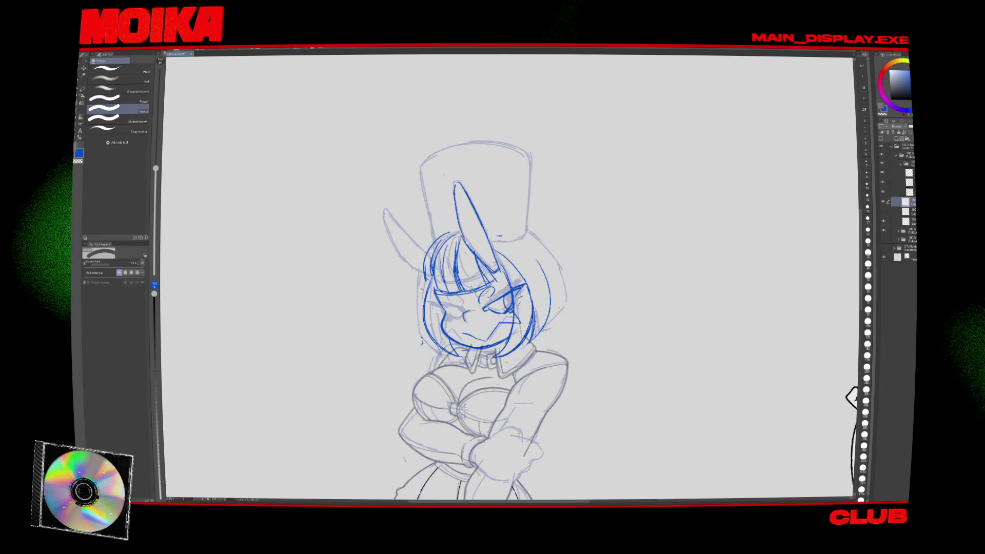
key(p)
key(h)
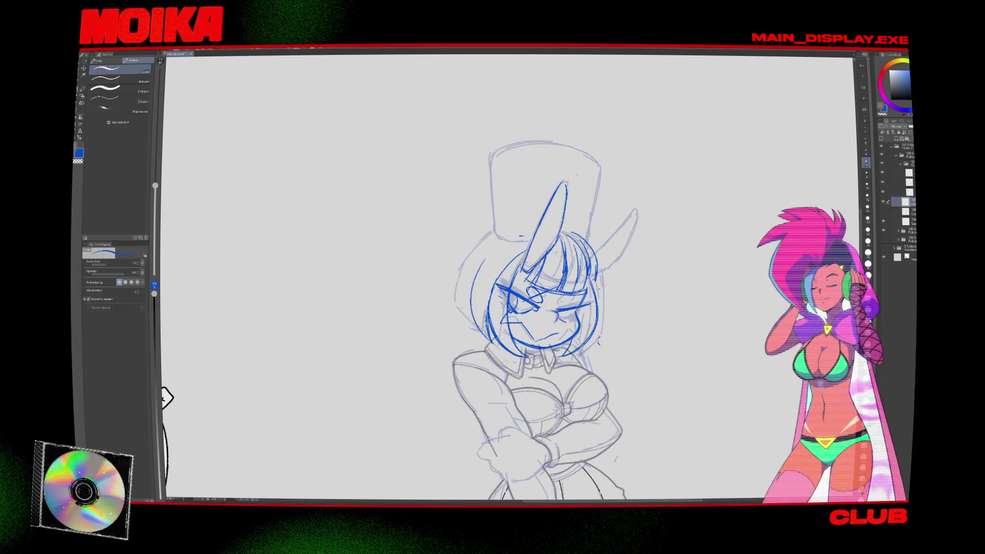
key(h)
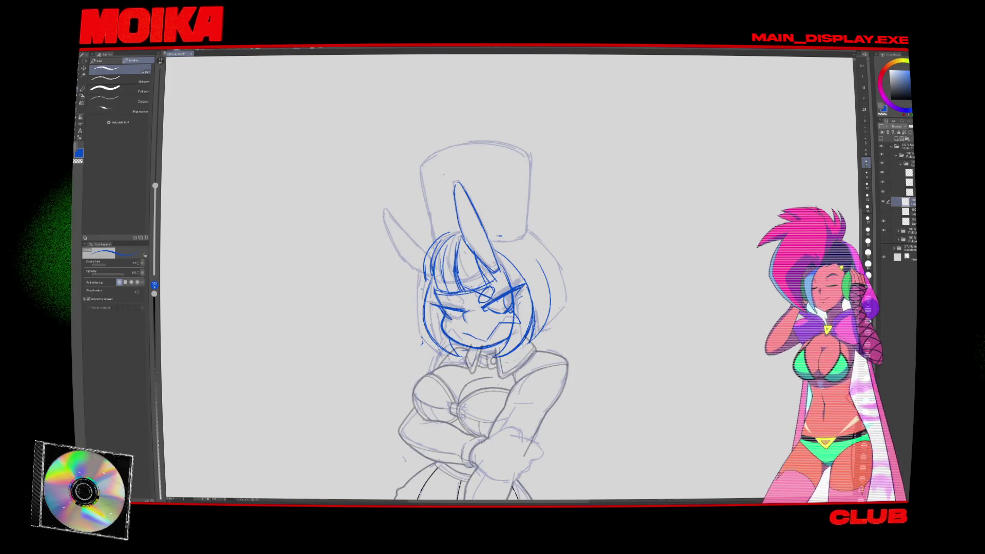
key(h)
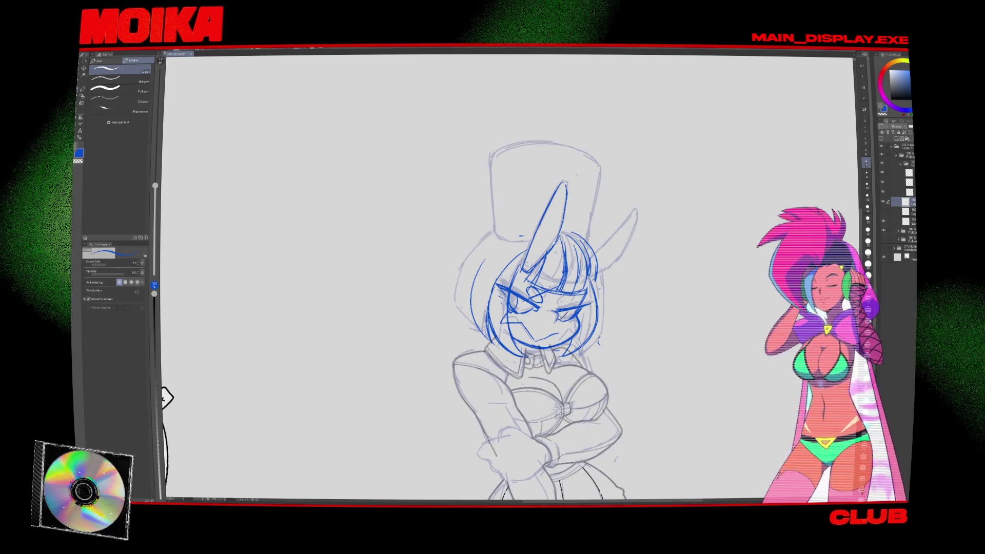
key(e)
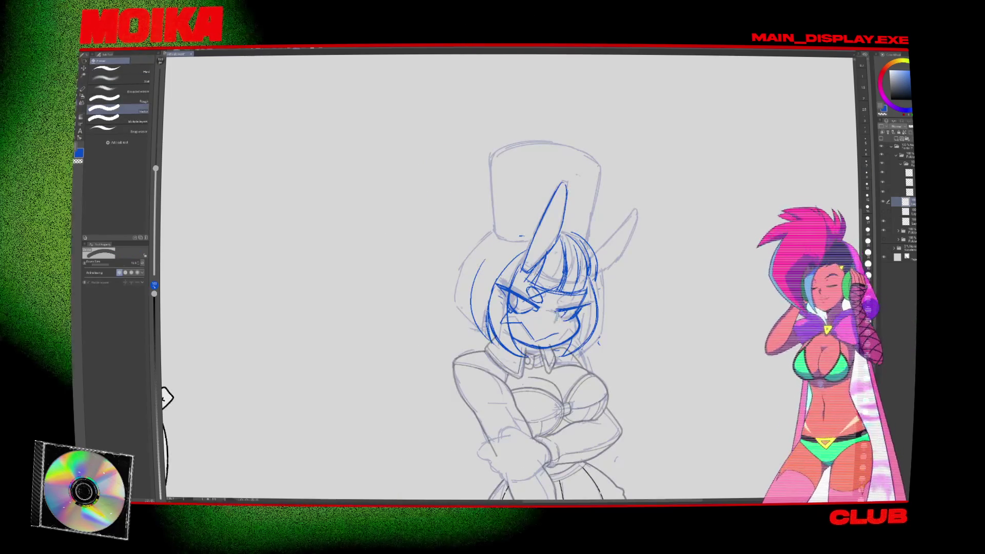
key(p)
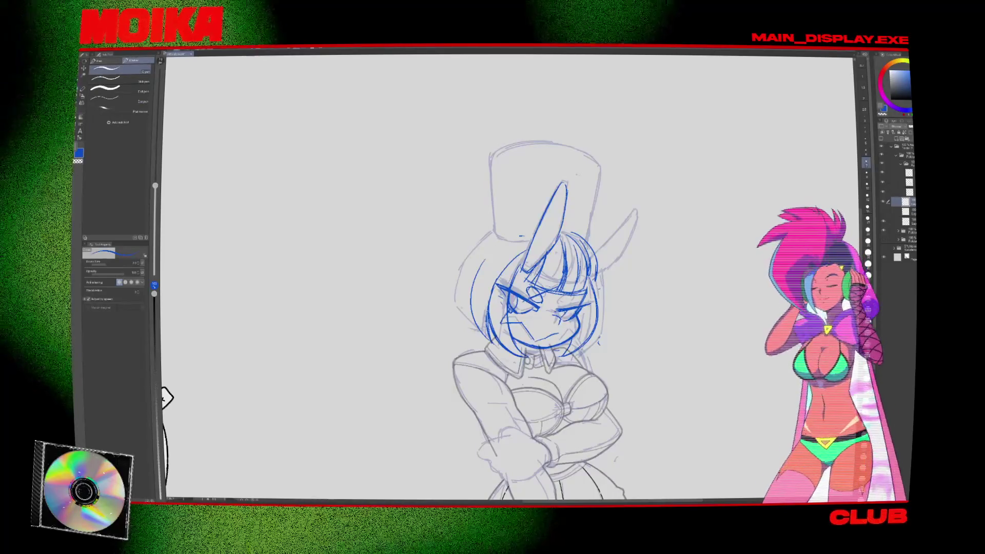
Add two blue hair strokes on the head's left and draw the hair's right outline.
drag(622, 331, 597, 313)
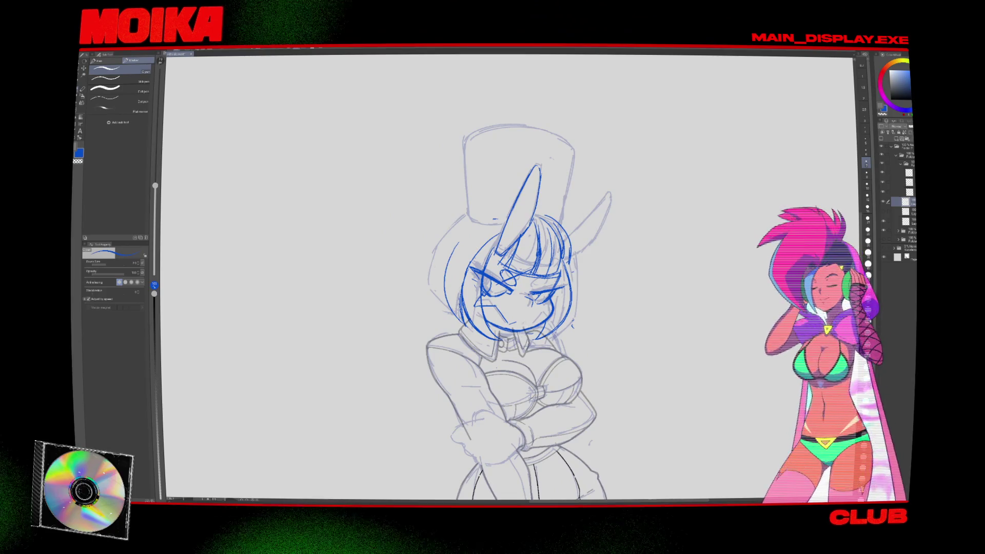
drag(590, 308, 608, 313)
key(e)
key(p)
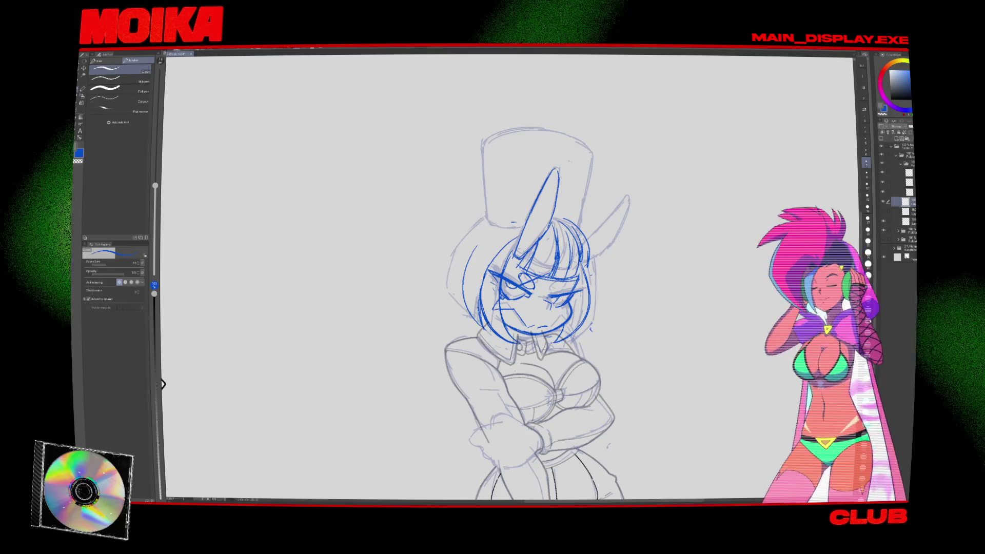
key(h)
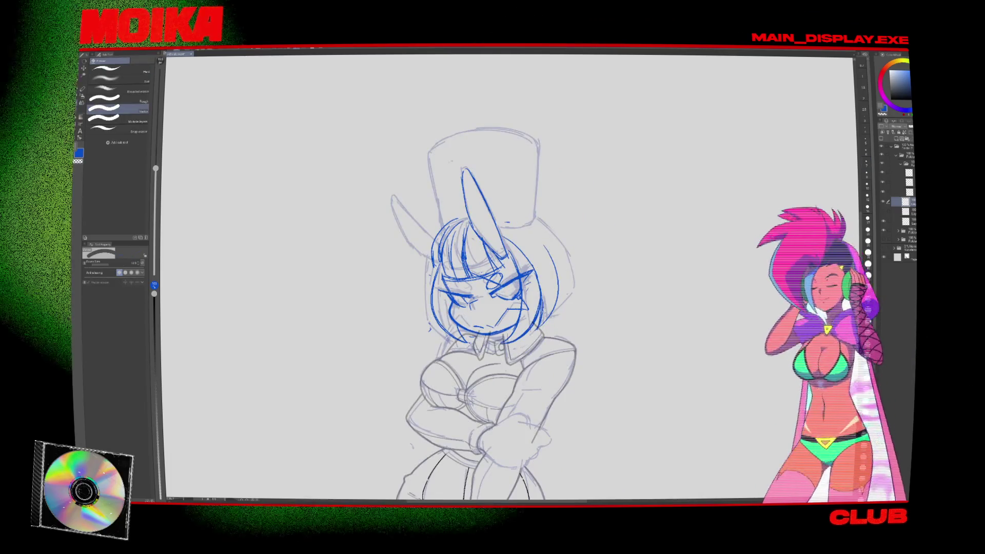
key(p)
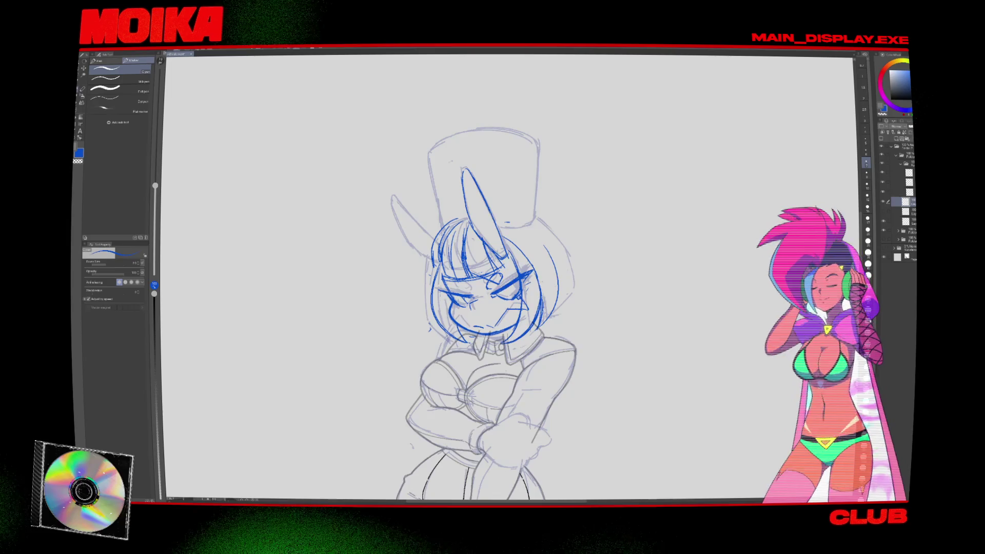
key(h)
drag(162, 384, 162, 398)
mouse_move(485, 234)
mouse_down()
mouse_move(446, 281)
mouse_move(467, 332)
mouse_up()
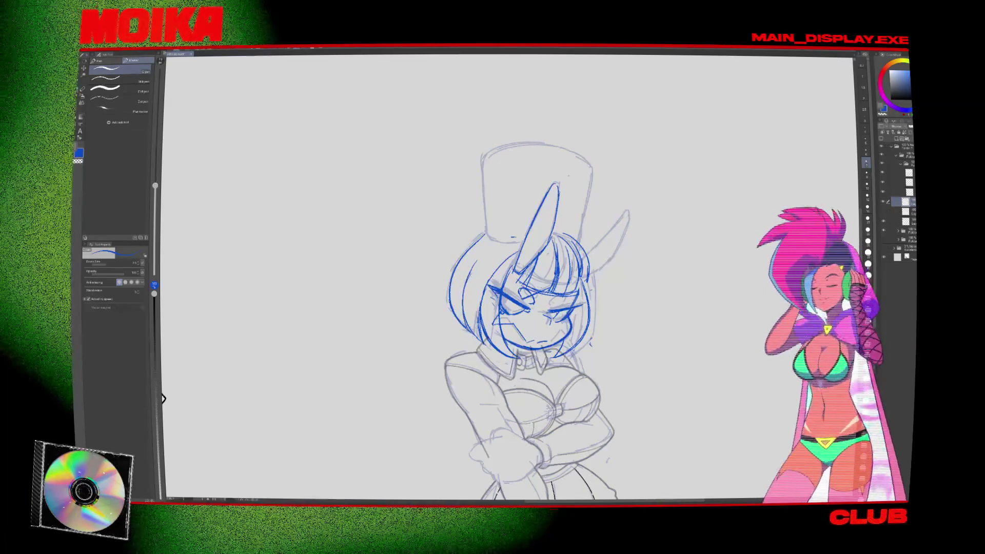
drag(451, 272, 467, 331)
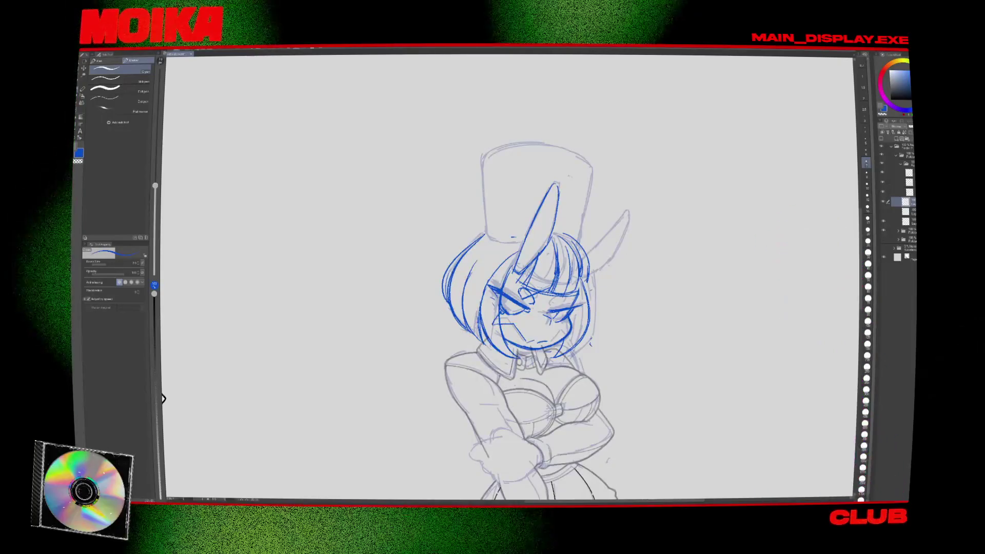
drag(586, 259, 590, 328)
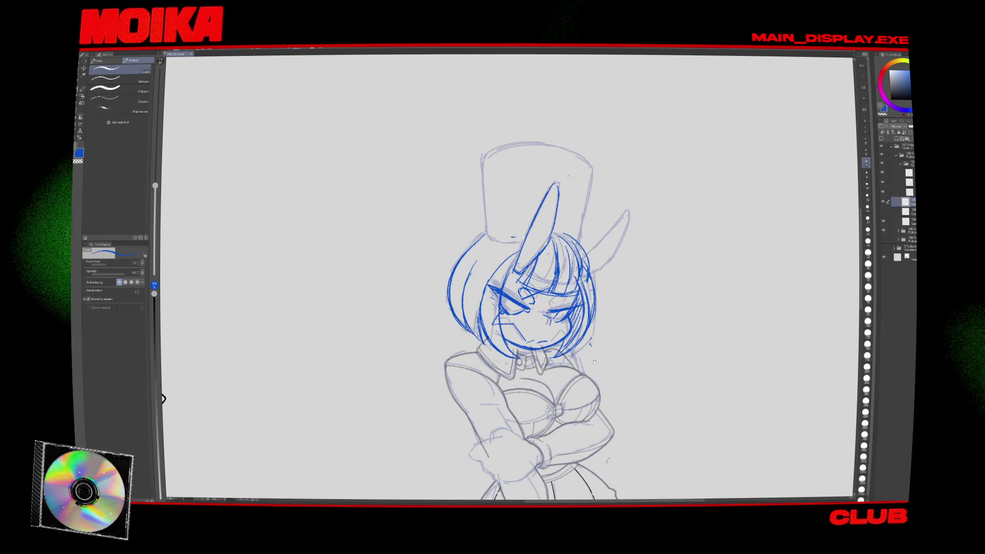
Draw the top edge of the hat in blue, checking against the grey rough sketch.
click(882, 221)
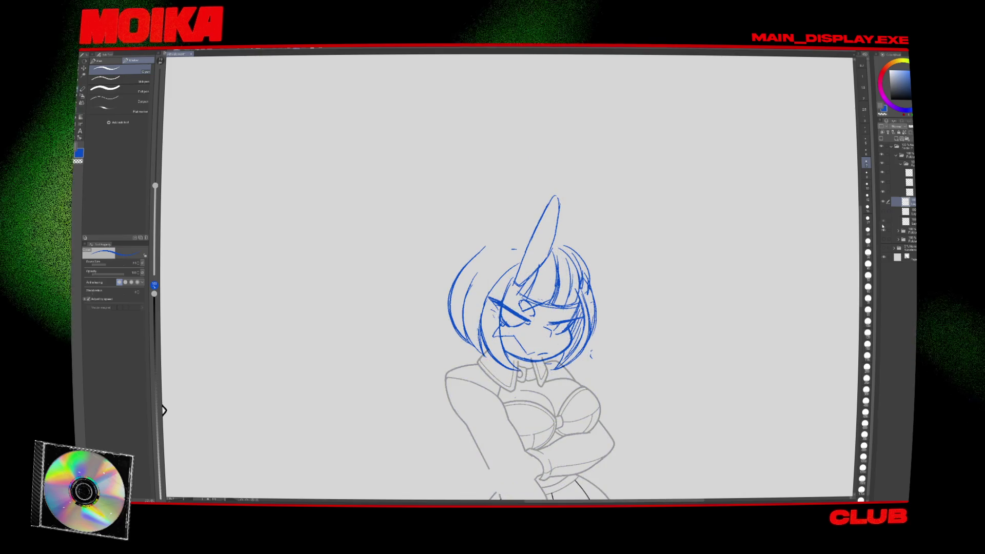
click(882, 224)
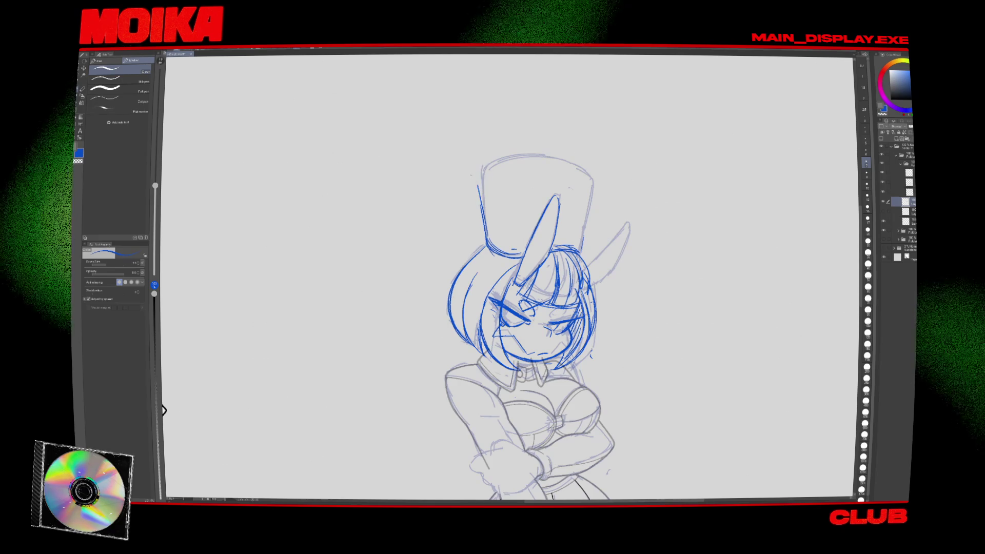
key(h)
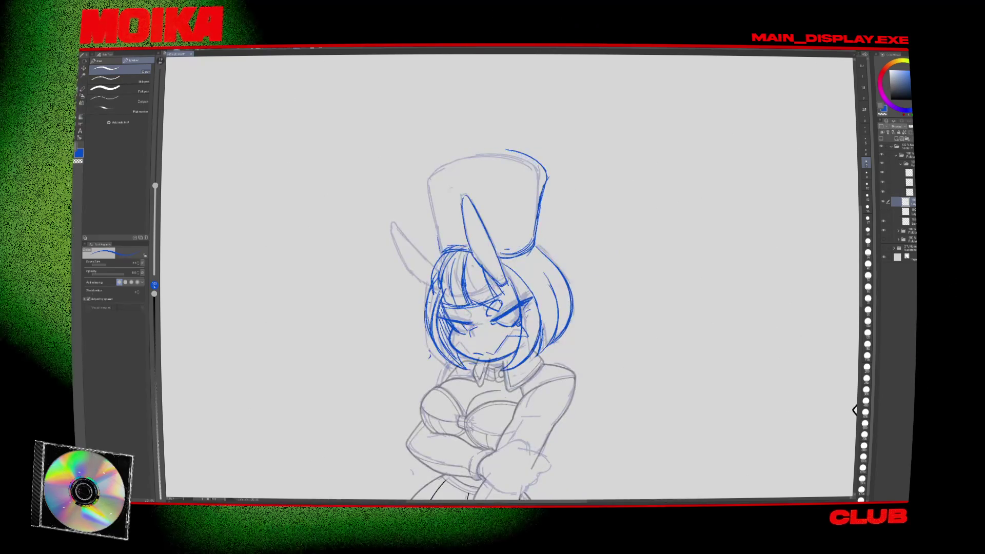
drag(436, 175, 507, 151)
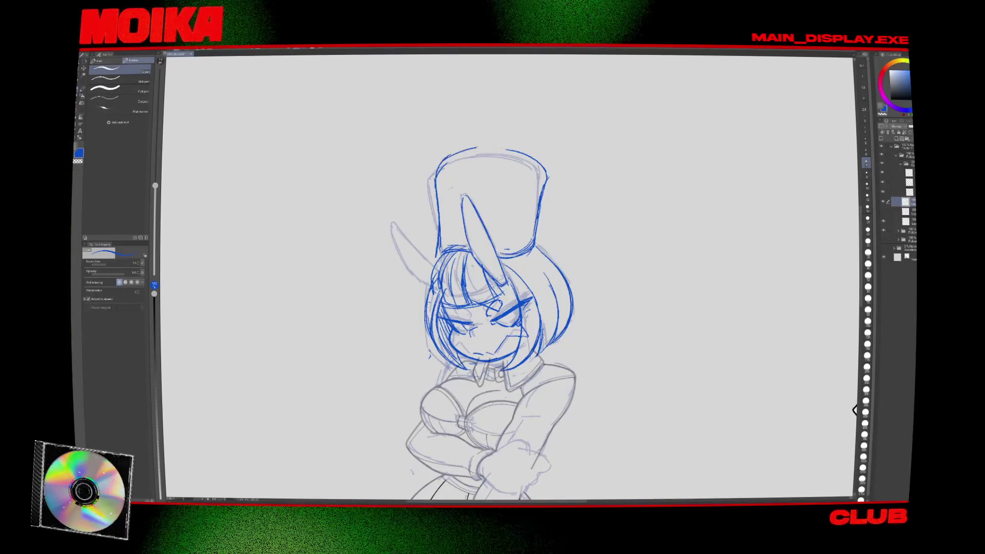
key(h)
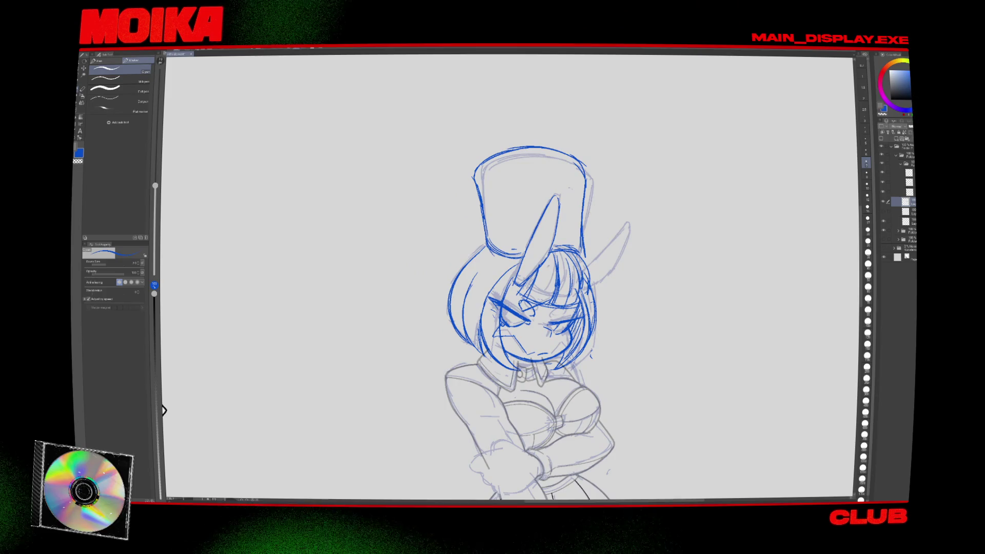
key(e)
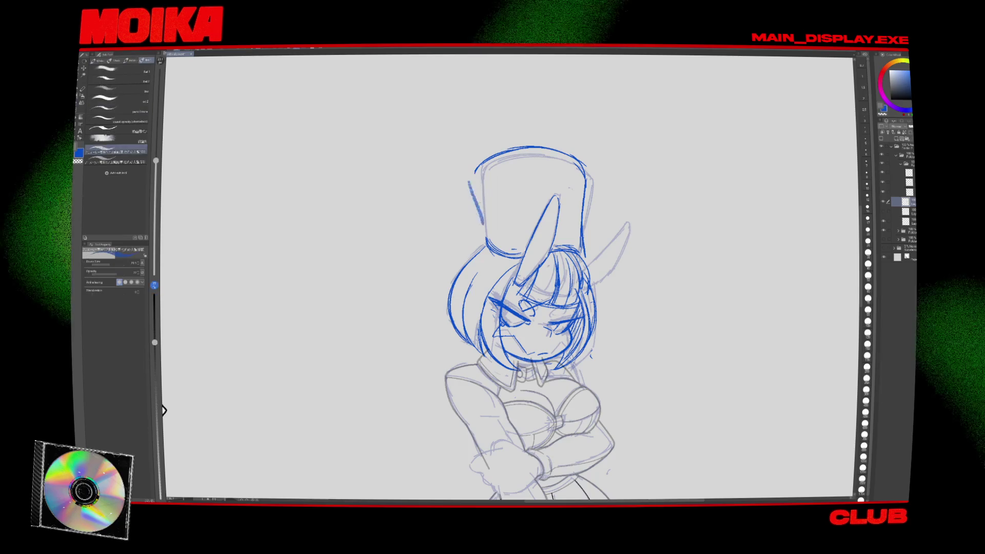
key(p)
key(e)
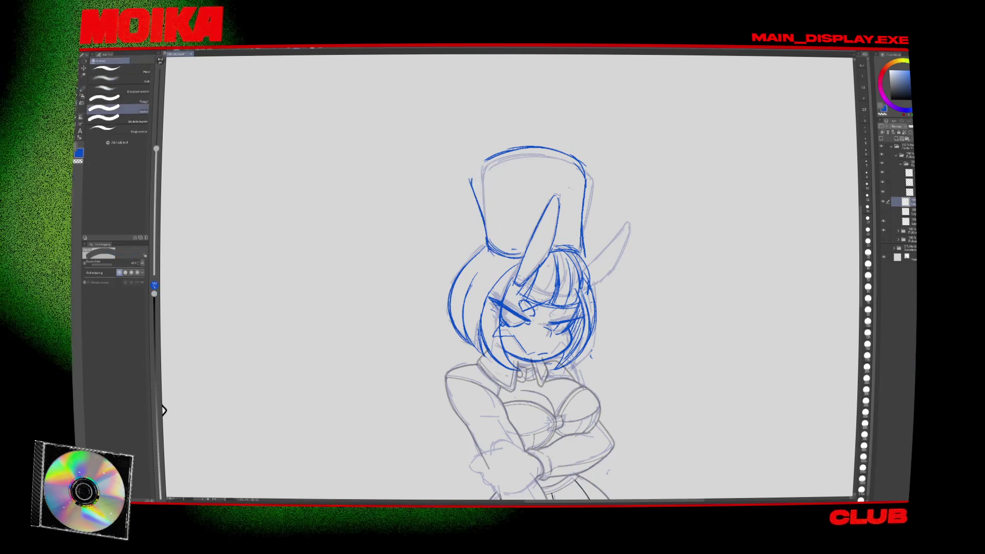
drag(482, 163, 551, 145)
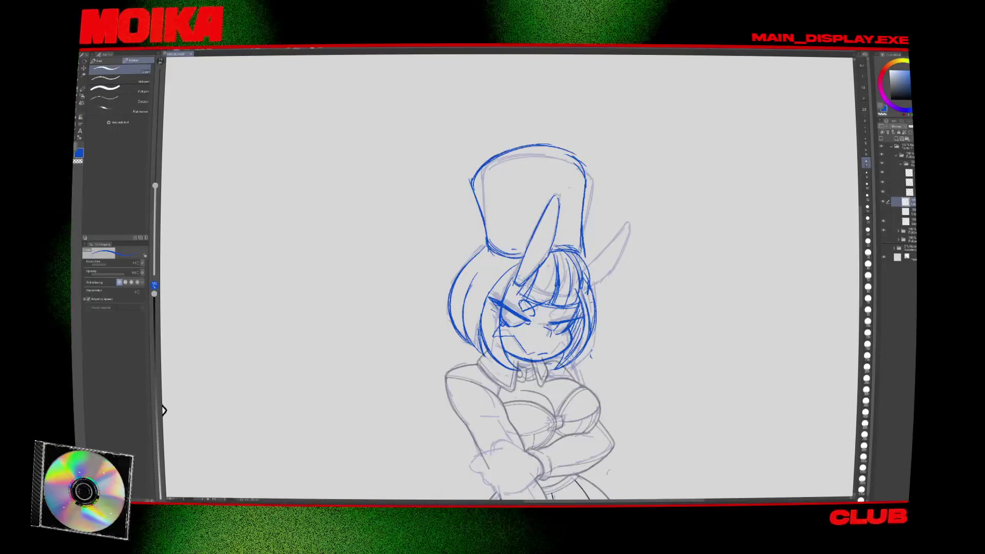
key(h)
key(e)
key(p)
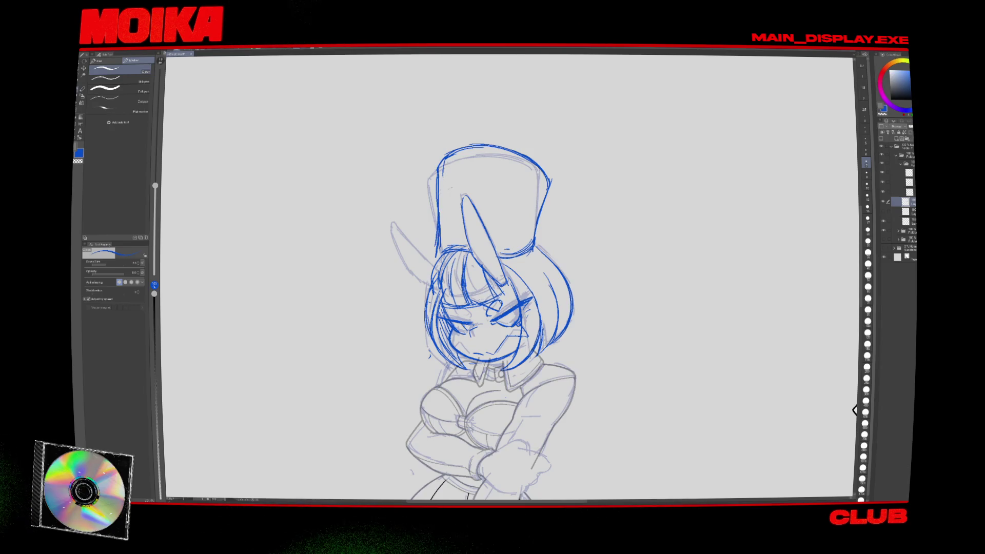
key(h)
Lasso the blue hat and begin scaling and rotating it.
key(m)
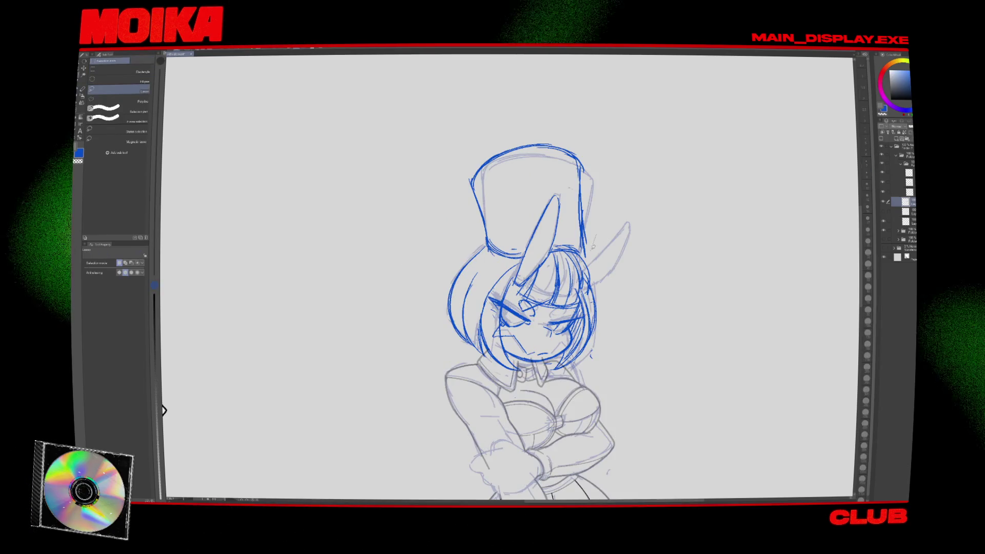
drag(529, 121, 531, 123)
key(ctrl+t)
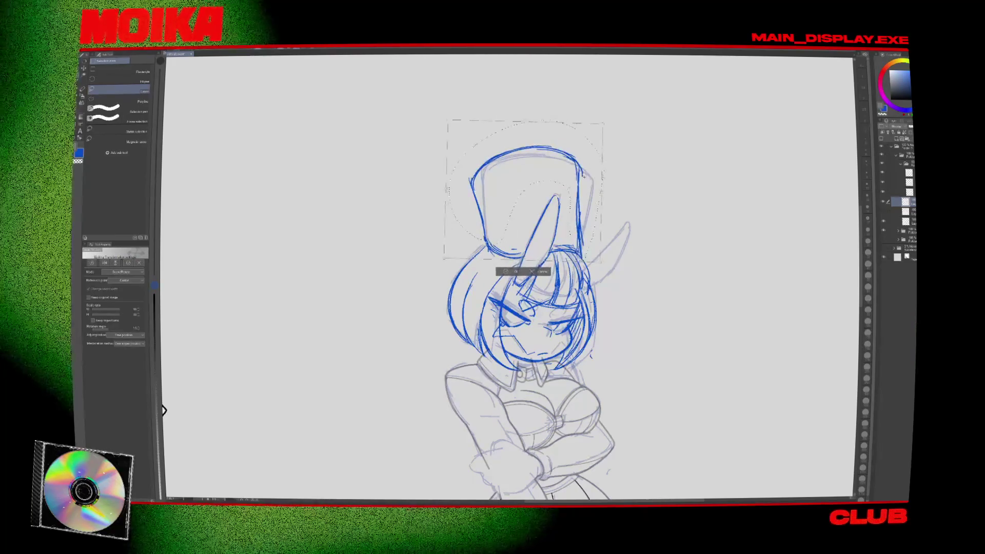
Shift the hat slightly left with a small tilt and confirm its new placement.
drag(523, 190, 517, 191)
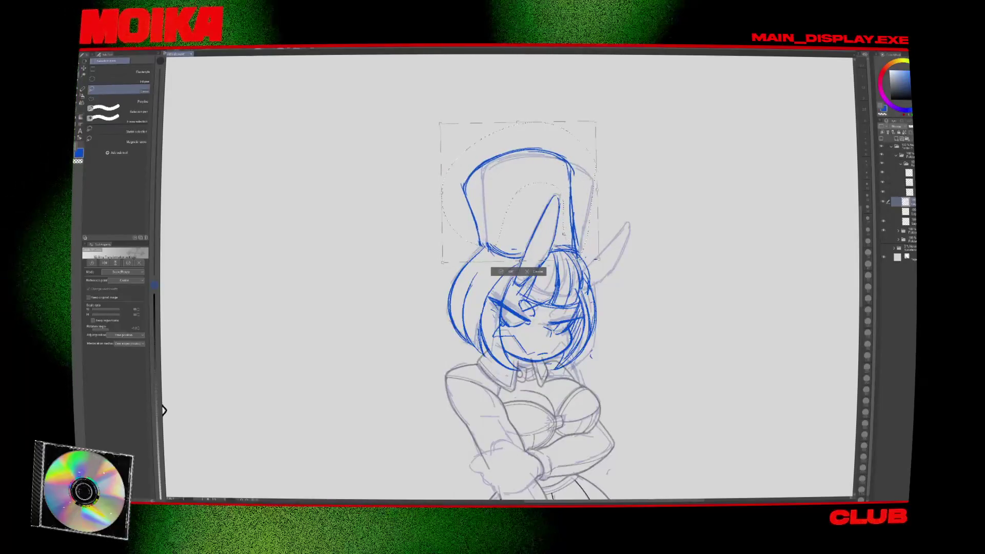
click(509, 272)
key(h)
key(e)
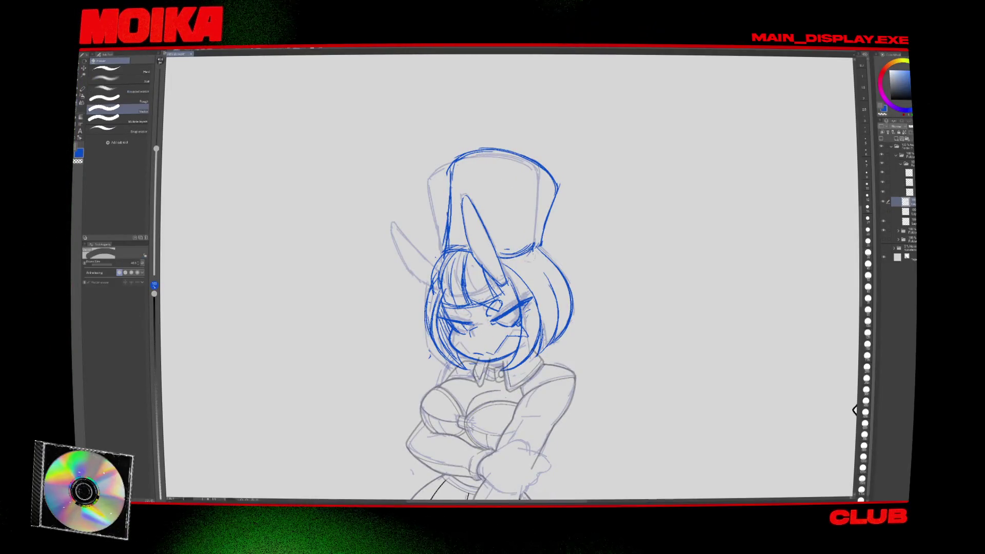
key(p)
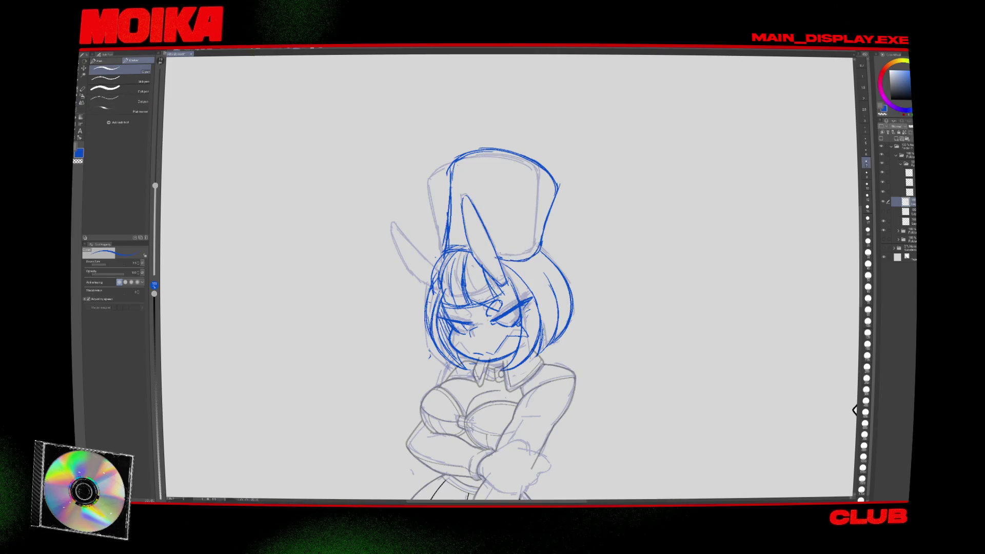
Close the gap at the hat's upper-left corner with a curve and redraw the right ear's outer edge.
key(h)
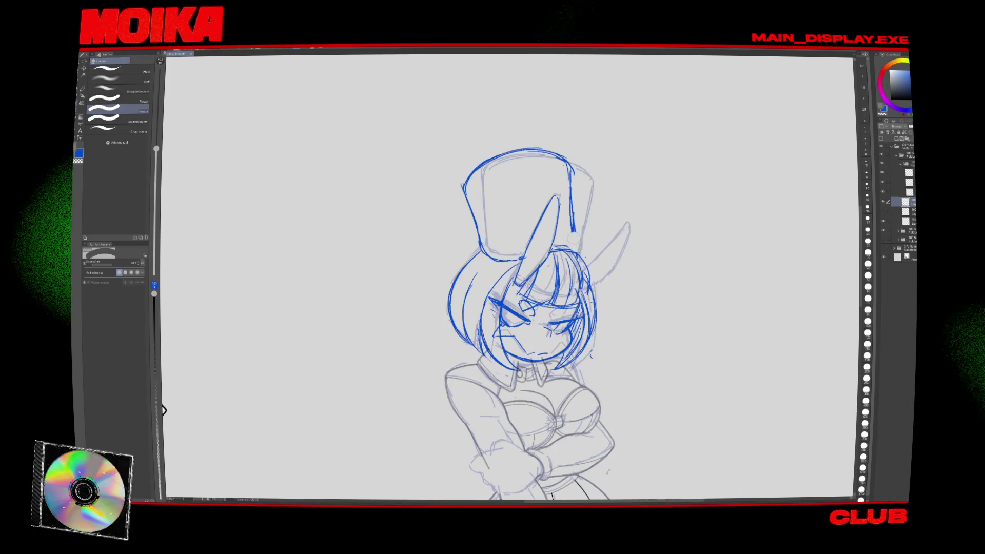
key(e)
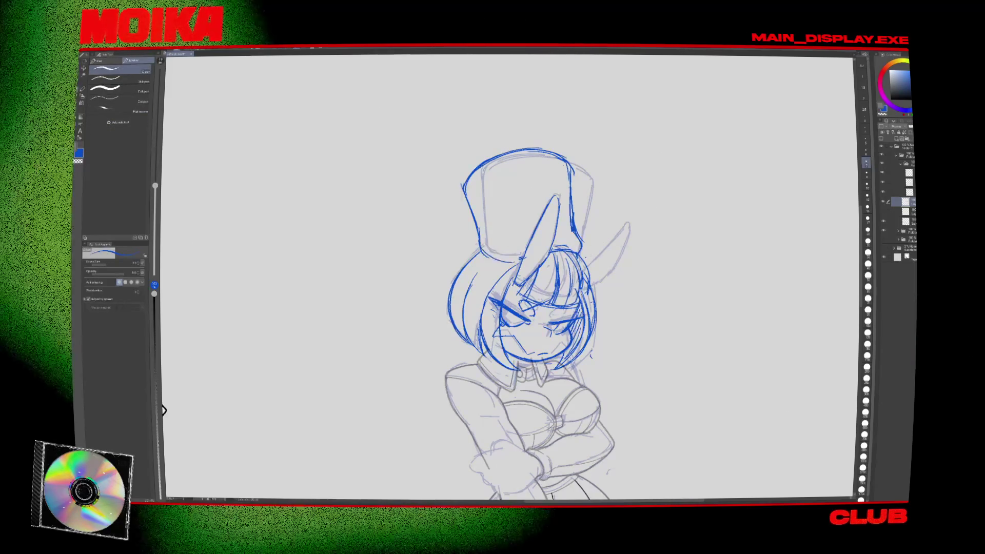
click(465, 182)
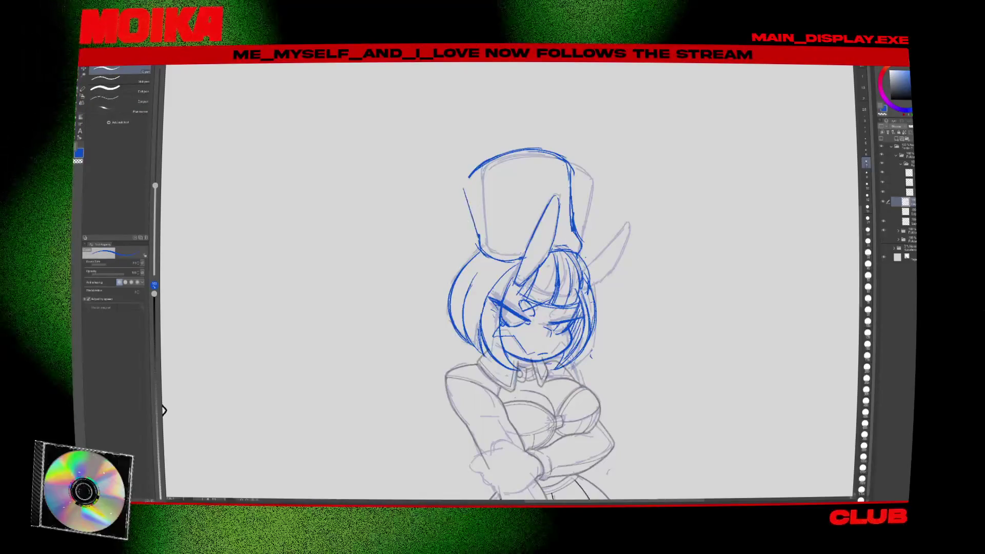
drag(463, 189, 470, 172)
drag(590, 270, 626, 228)
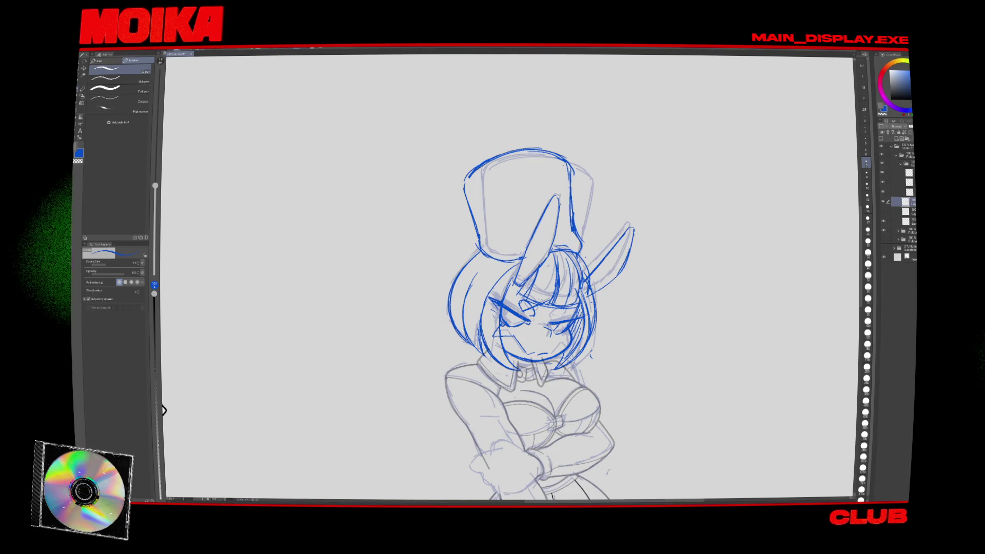
drag(533, 328, 551, 297)
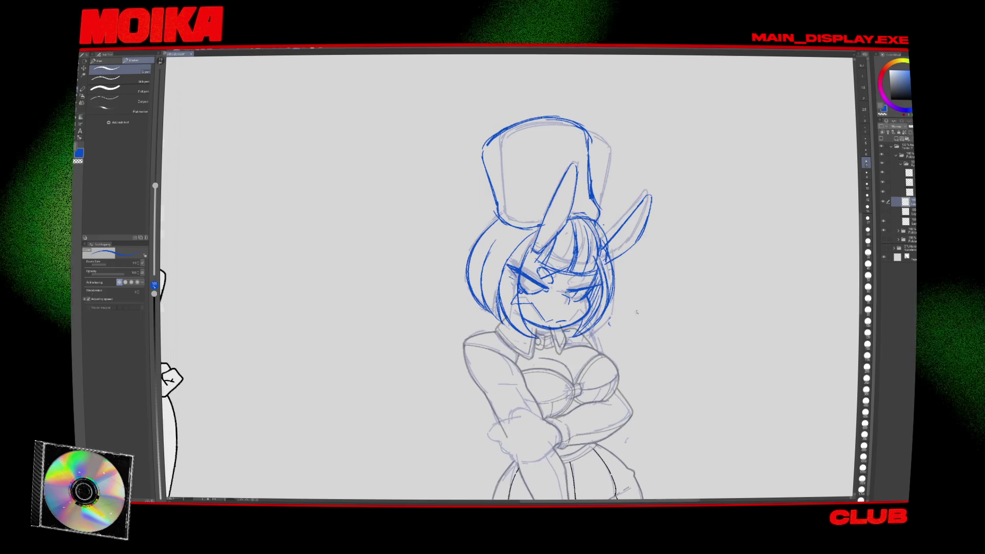
scroll(636, 312, down, 4)
click(883, 203)
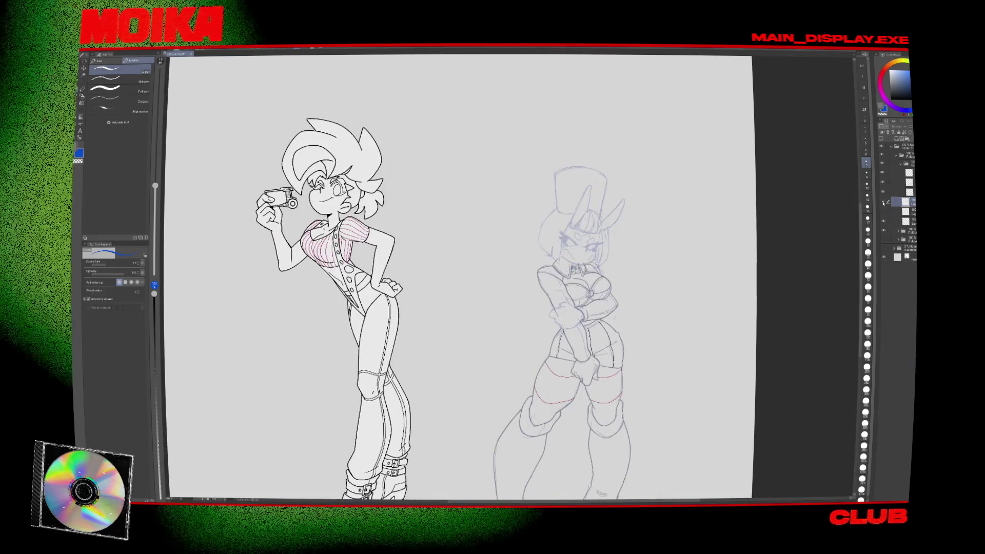
click(883, 203)
click(884, 223)
click(883, 230)
click(883, 231)
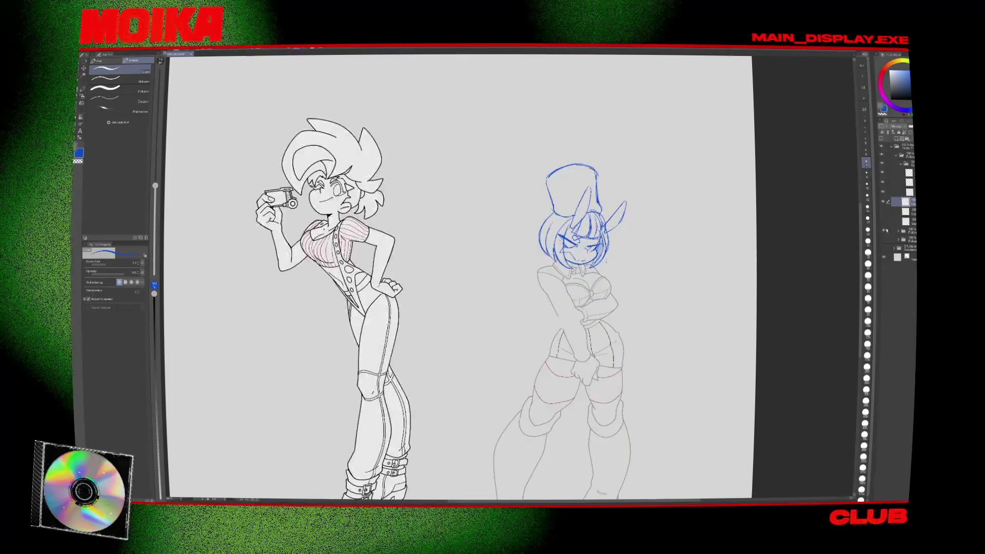
click(883, 203)
click(883, 203)
scroll(569, 241, up, 3)
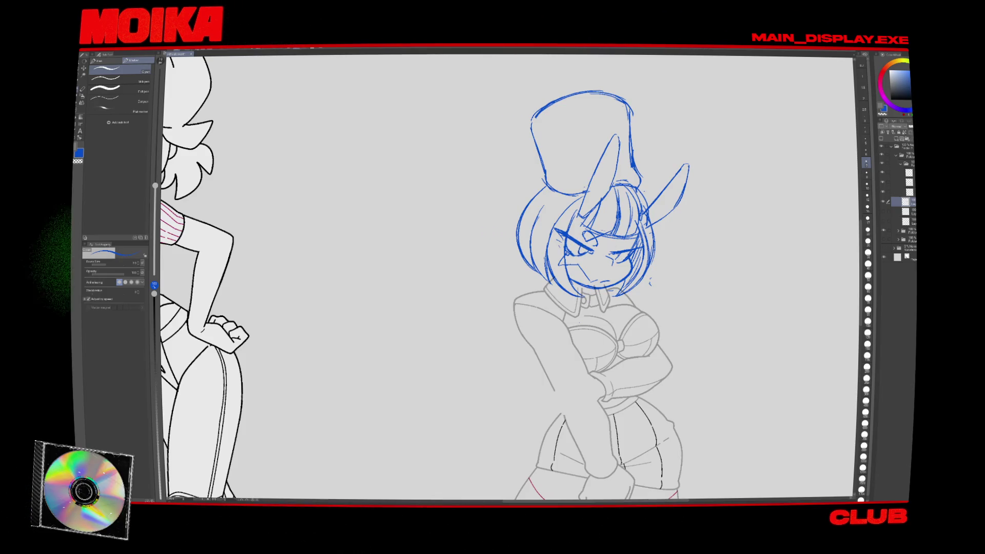
key(h)
key(h)
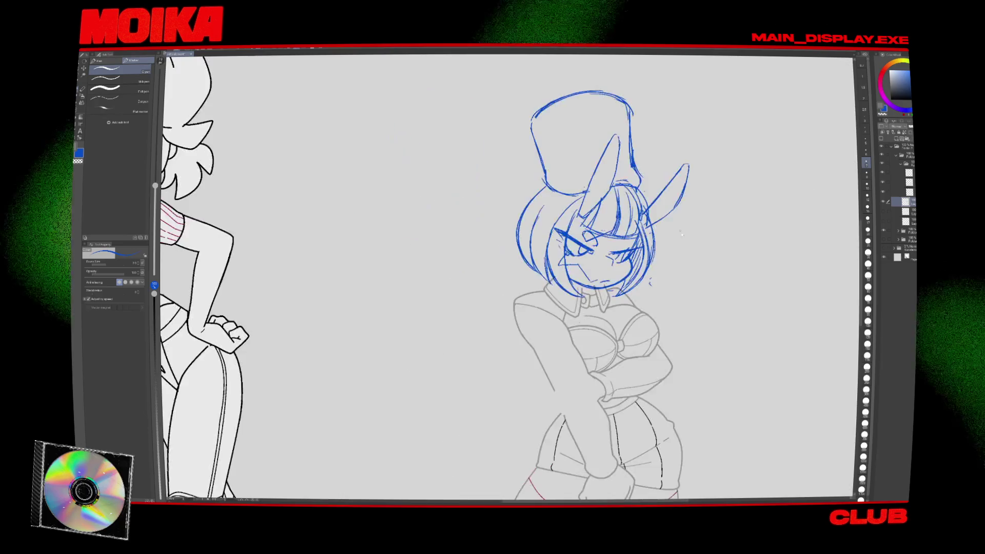
key(e)
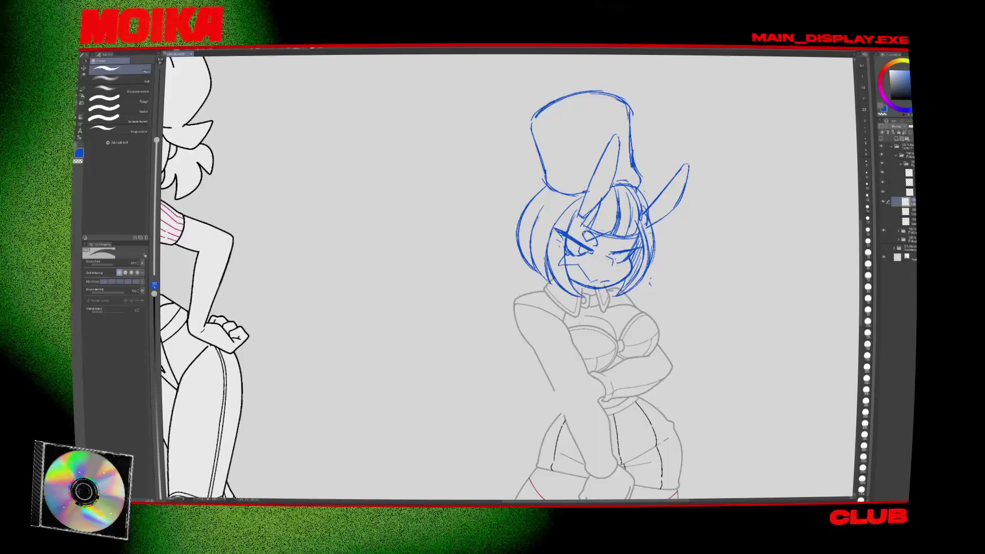
key(p)
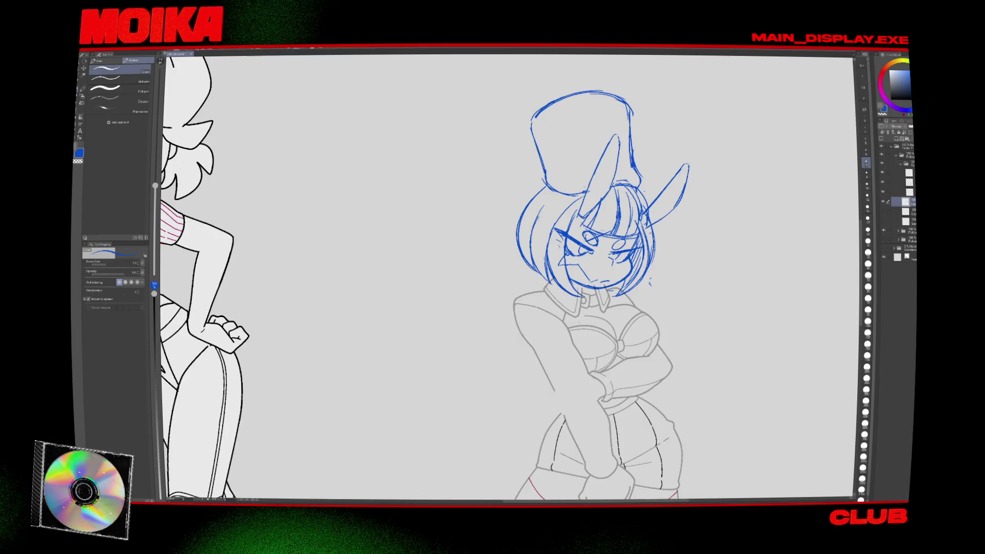
key(e)
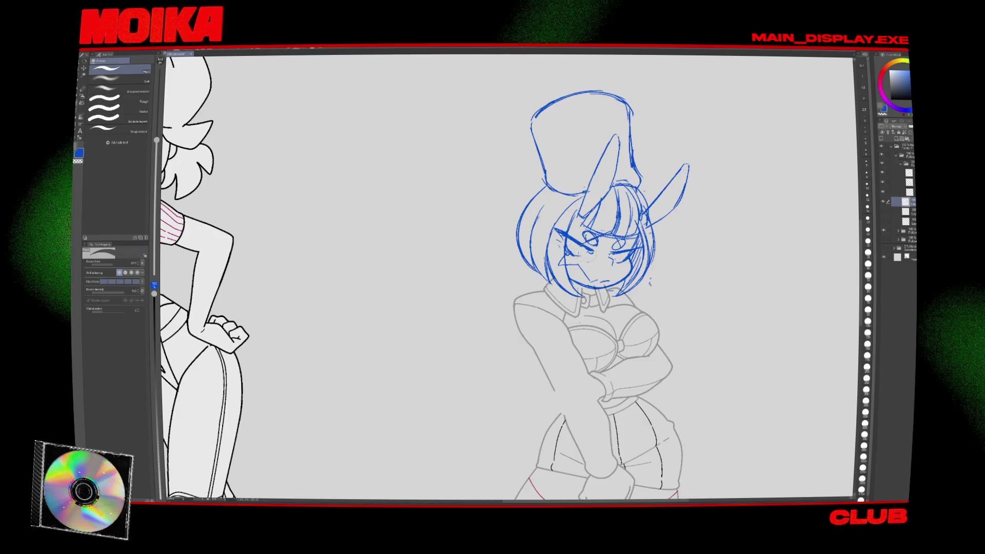
key(p)
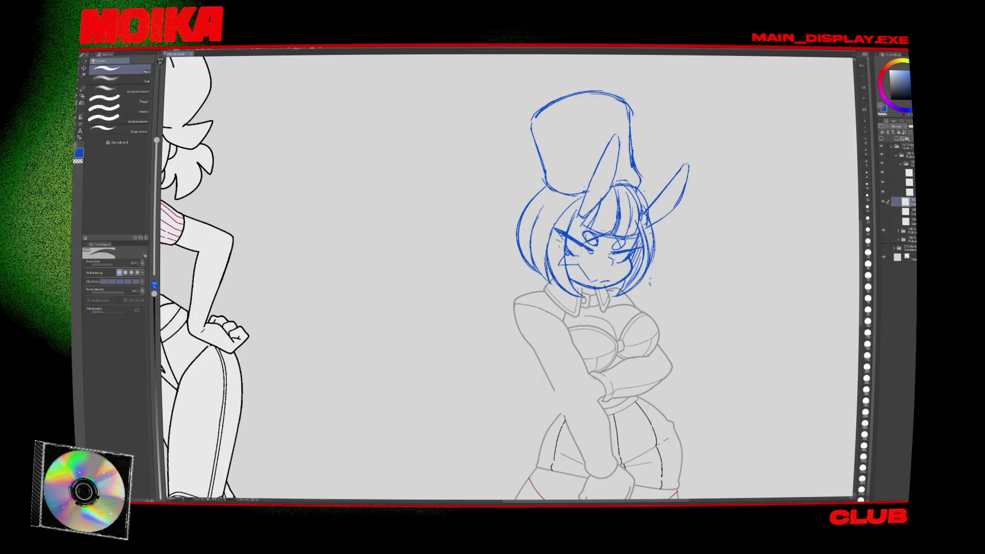
key(h)
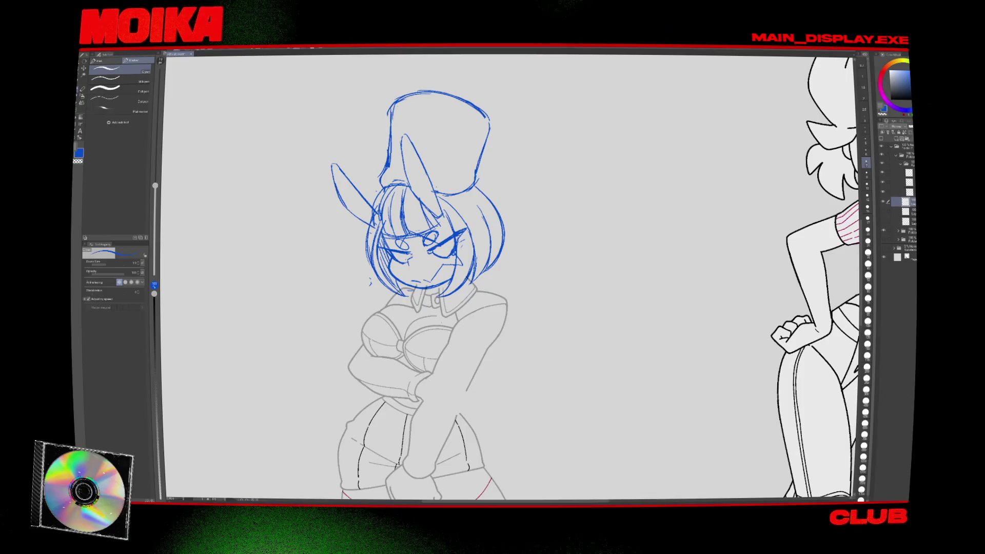
key(h)
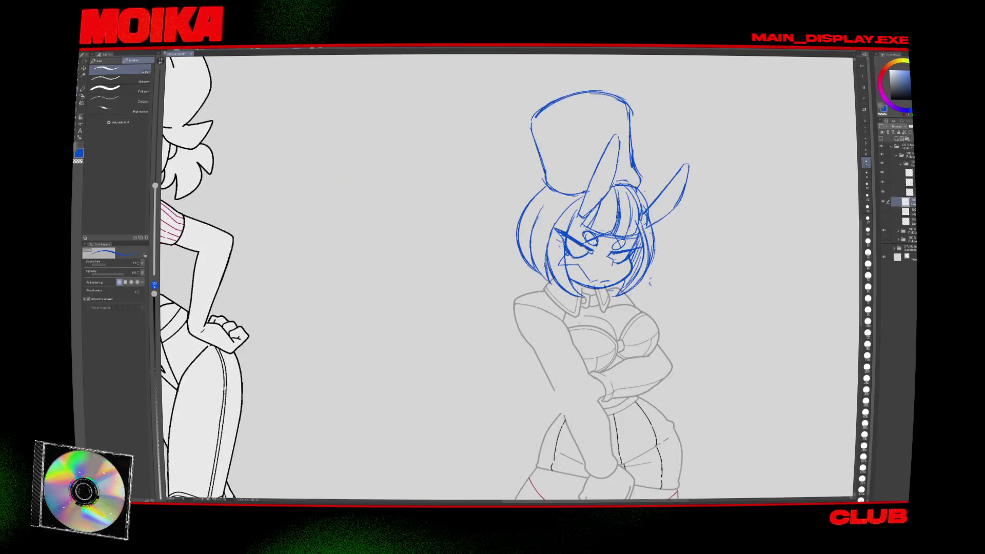
scroll(633, 248, down, 5)
scroll(633, 247, up, 6)
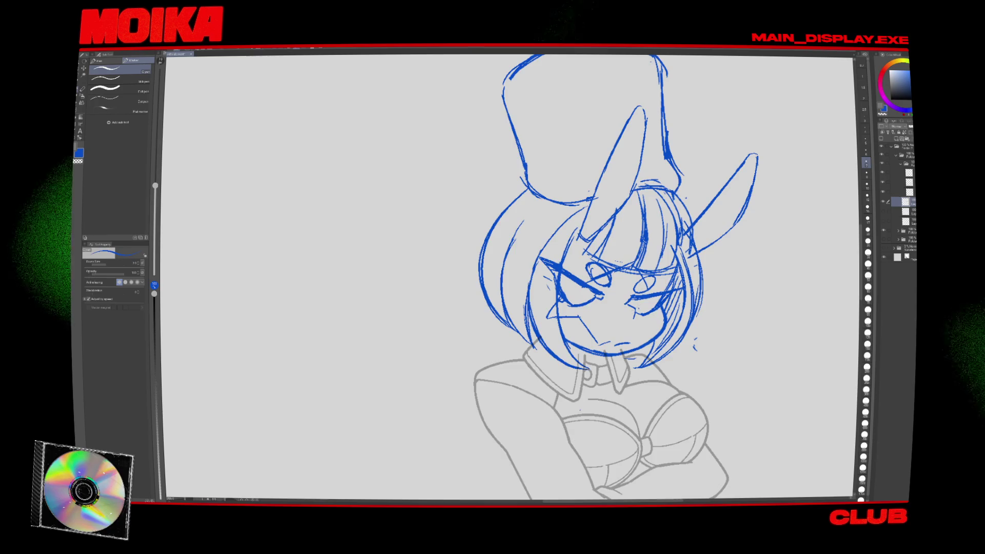
Lasso the right-hand eye, rescale and rotate it, then zoom out to the whole page.
key(h)
key(m)
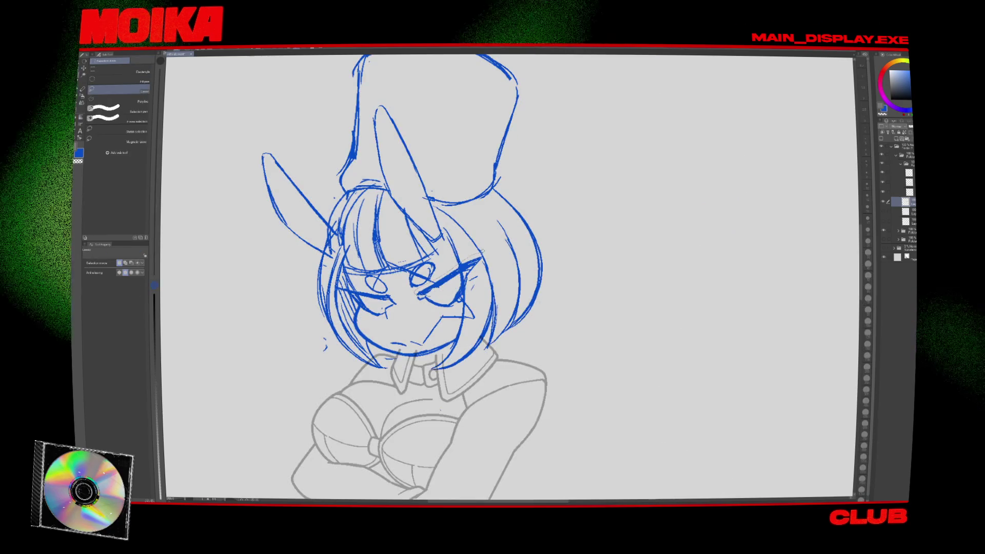
drag(406, 253, 408, 257)
key(ctrl+t)
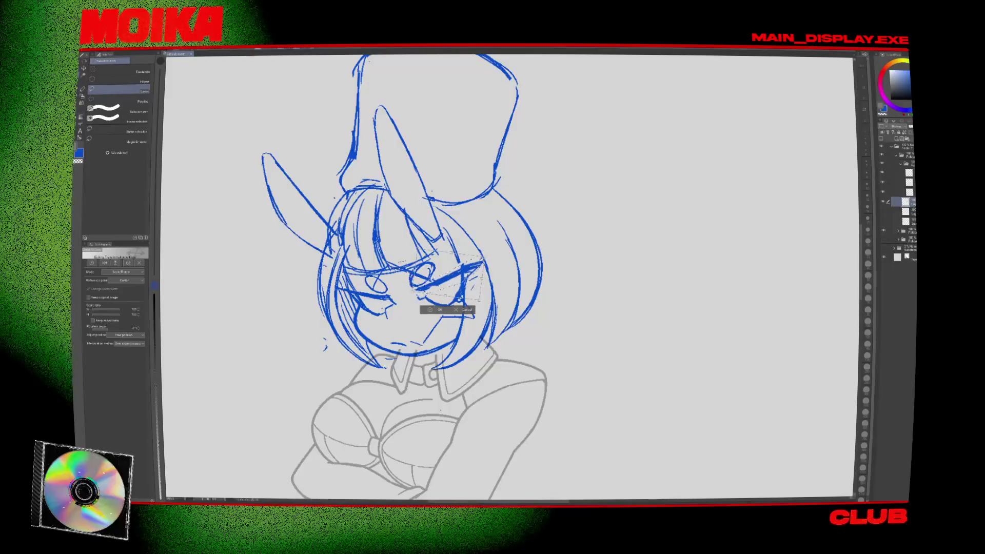
key(Return)
key(p)
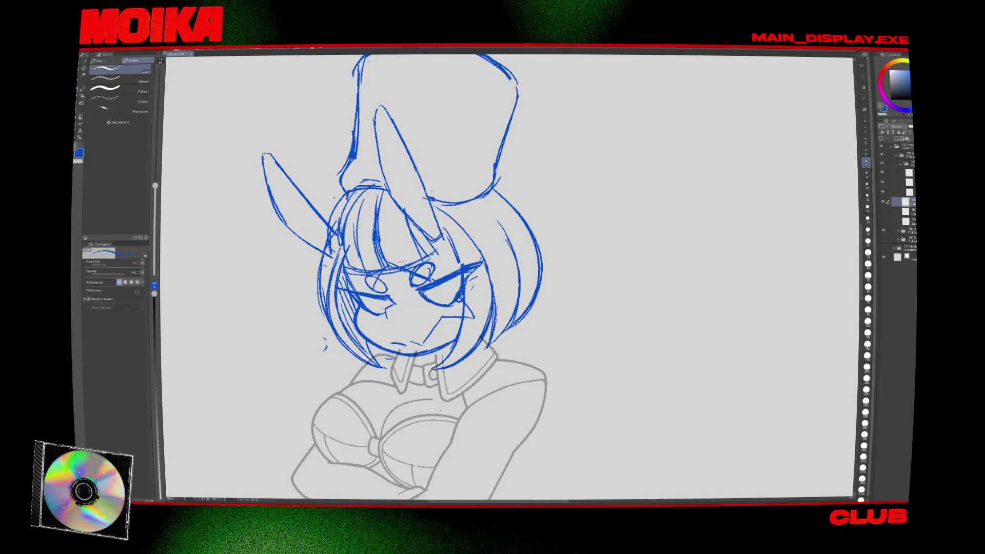
key(h)
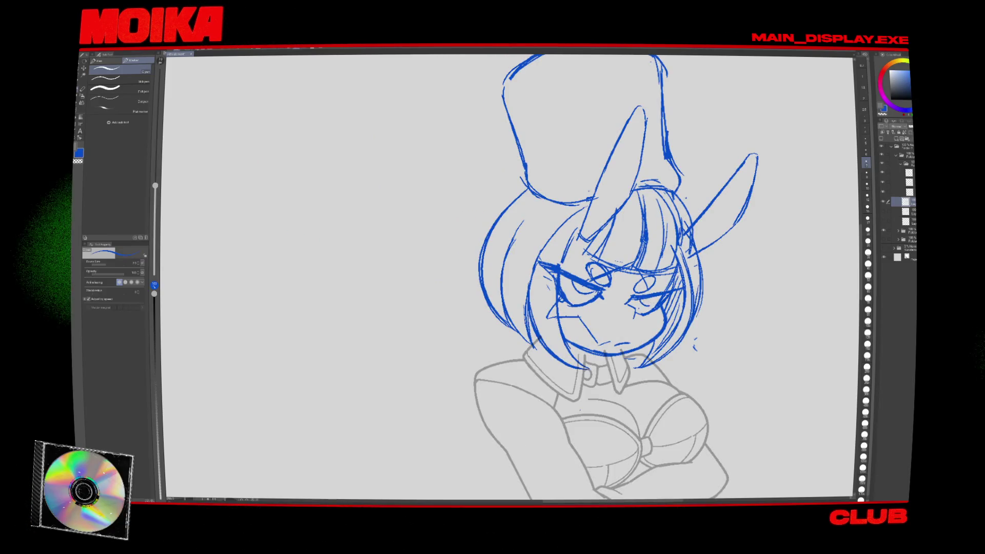
key(ctrl+minus)
key(ctrl+minus)
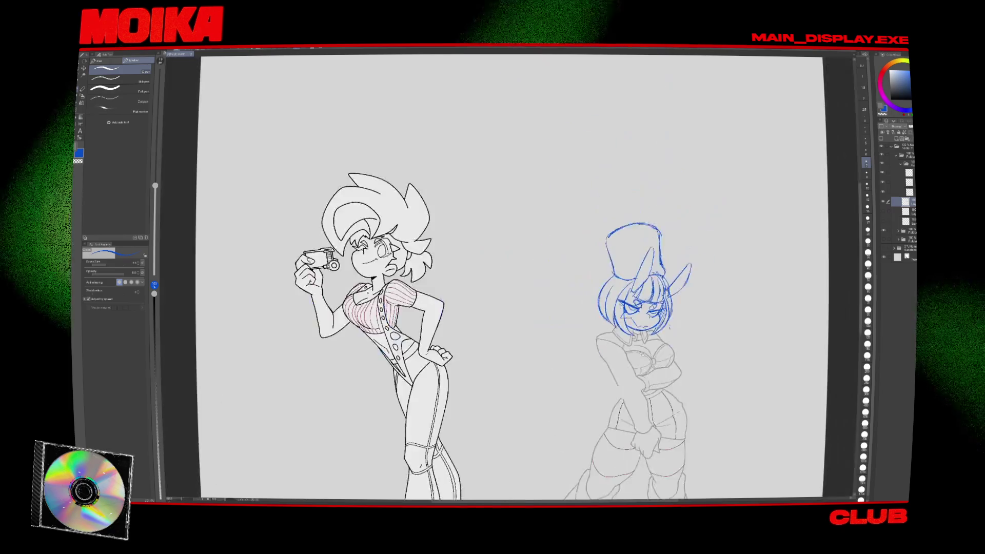
Rotate the lasso-selected blue face about -2° and confirm the tilt.
key(ctrl+plus)
key(ctrl+plus)
key(e)
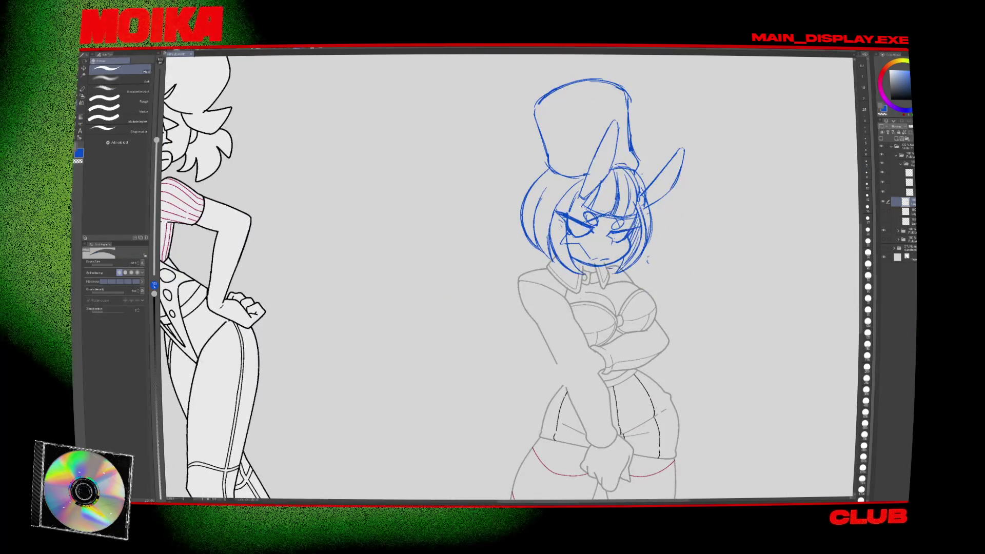
key(p)
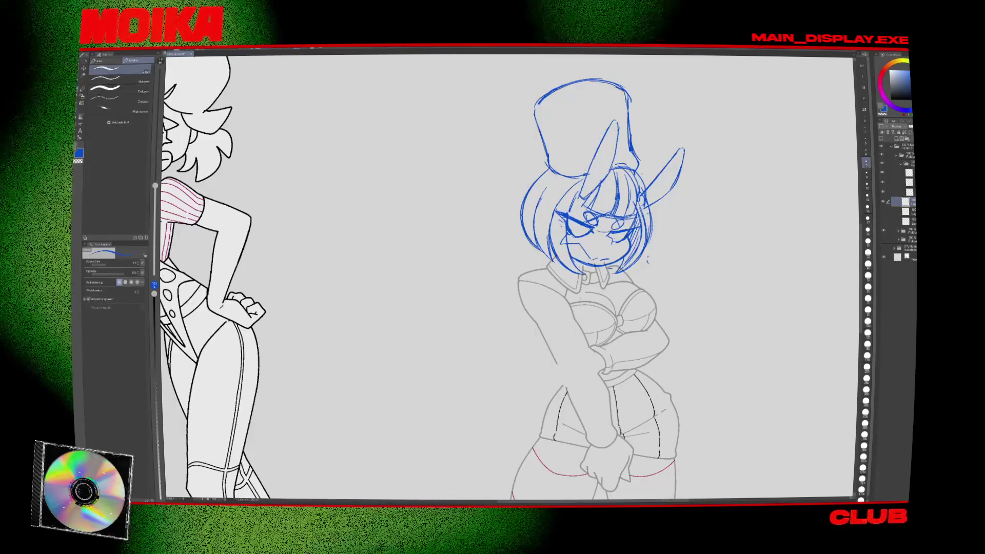
key(h)
key(m)
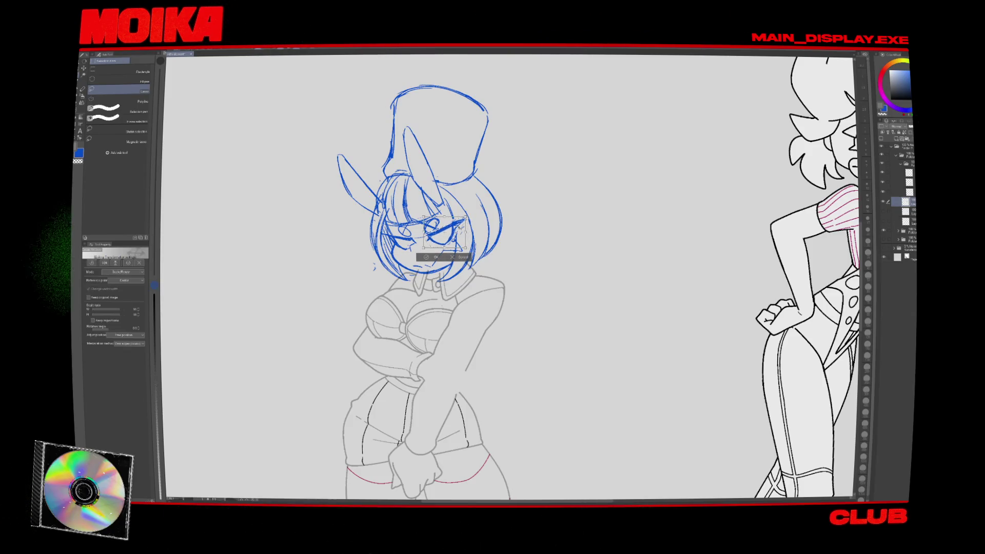
key(Return)
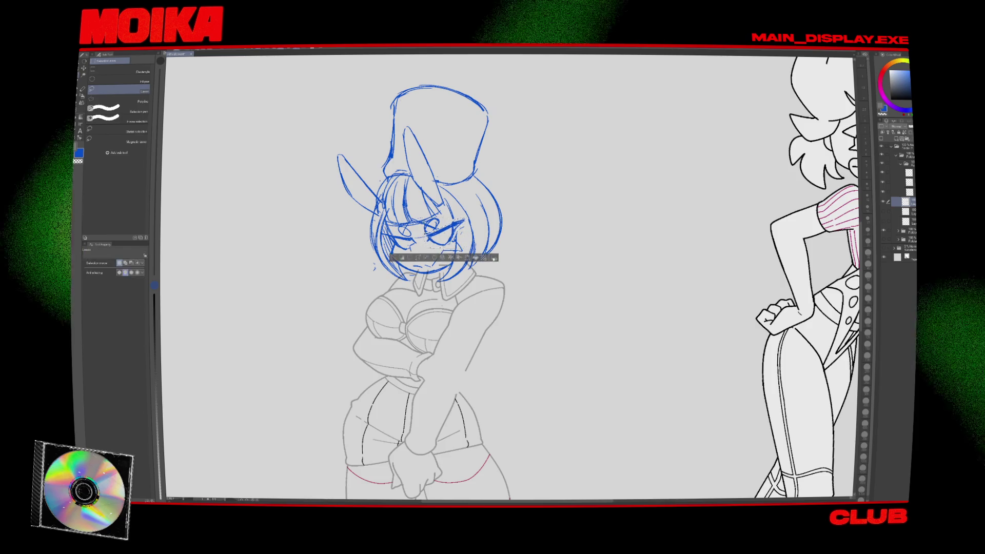
key(h)
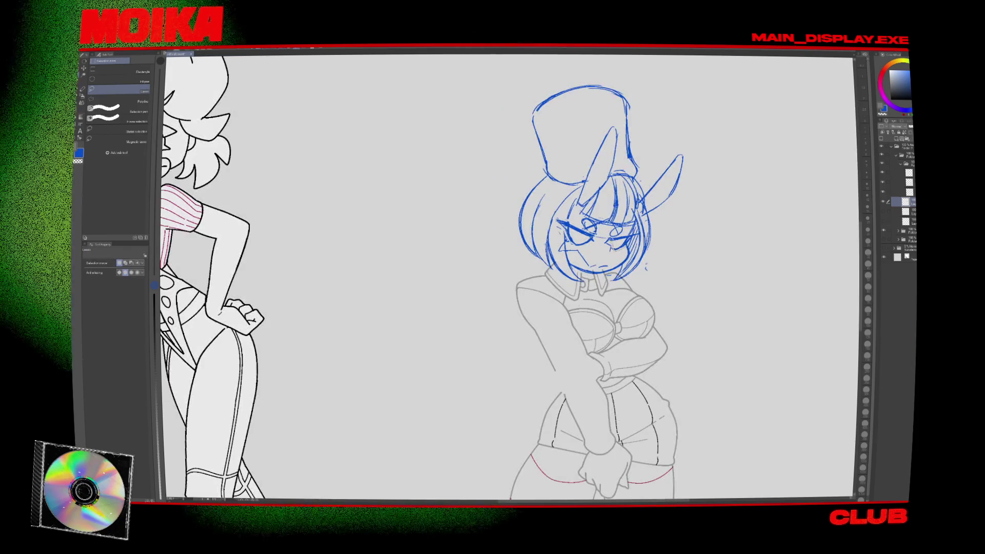
key(ctrl+t)
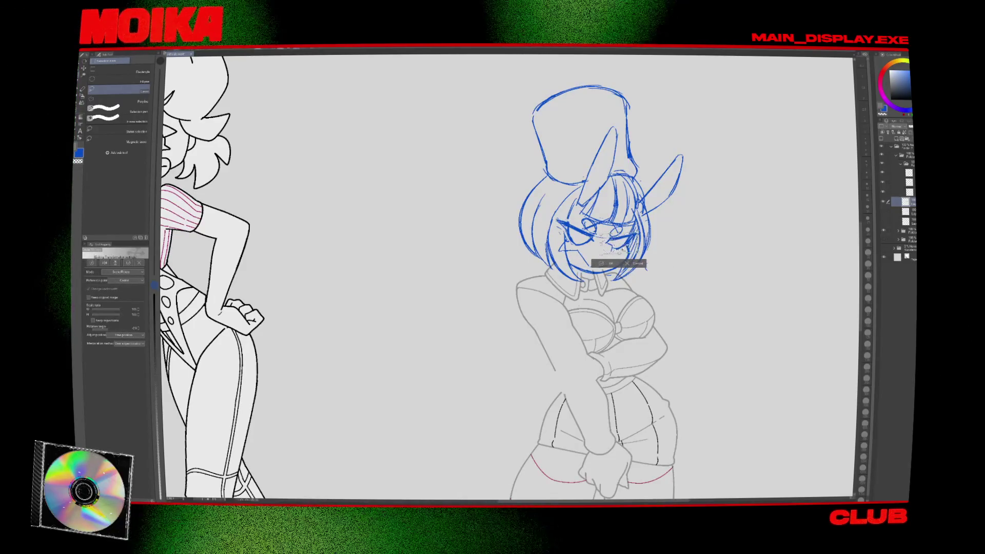
drag(623, 256, 610, 265)
click(609, 265)
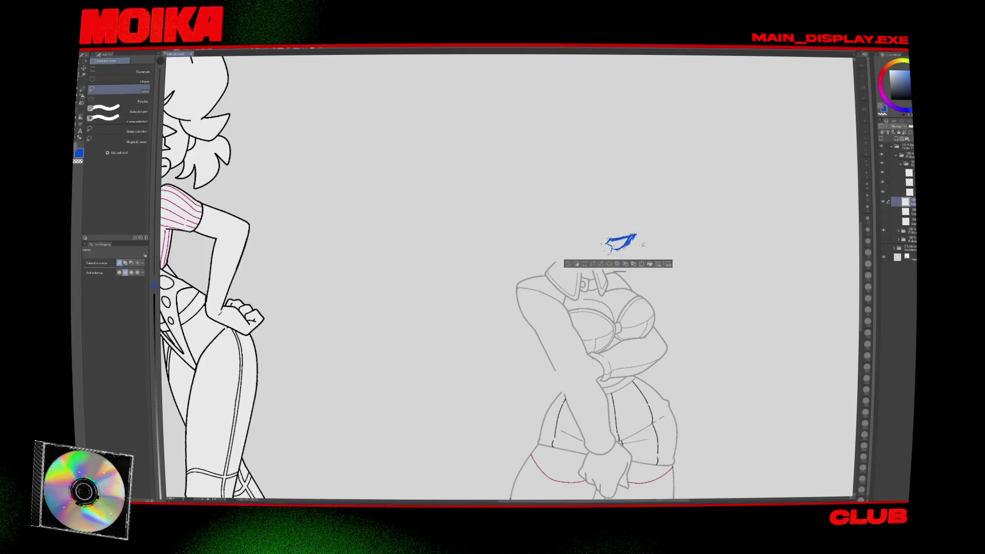
Draw a small tongue poking out of the mouth, checking it in a mirrored, zoomed-out view.
key(p)
key(e)
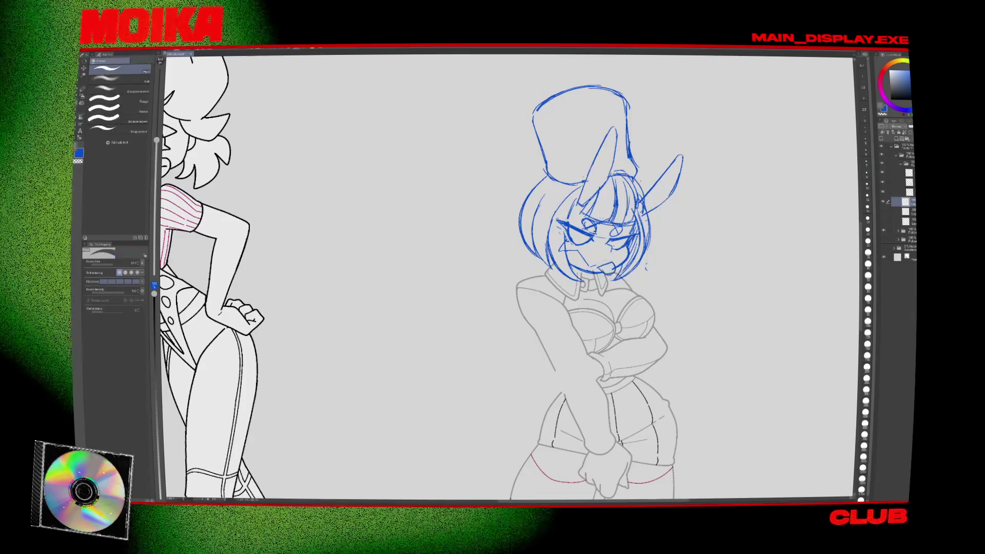
drag(599, 263, 611, 270)
key(h)
key(ctrl+minus)
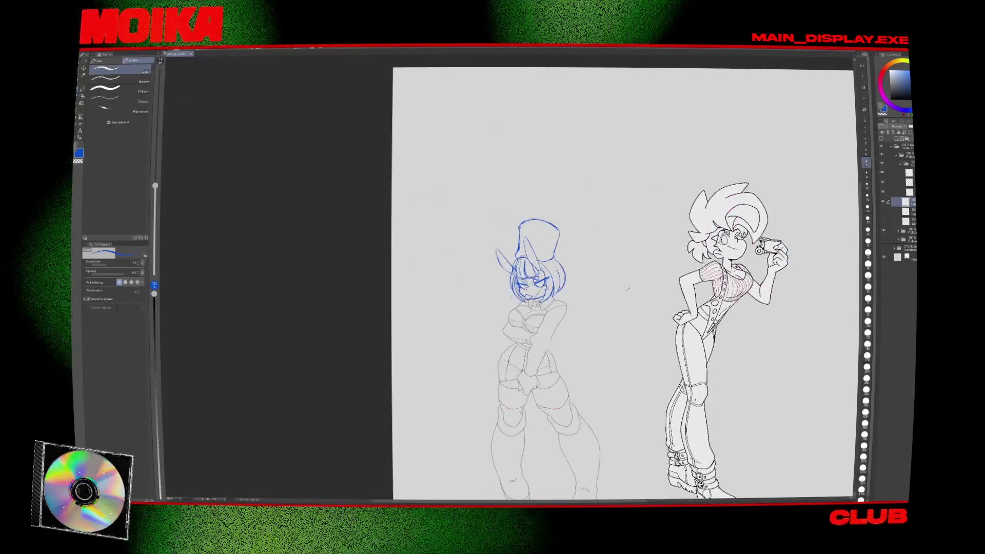
key(h)
key(ctrl+plus)
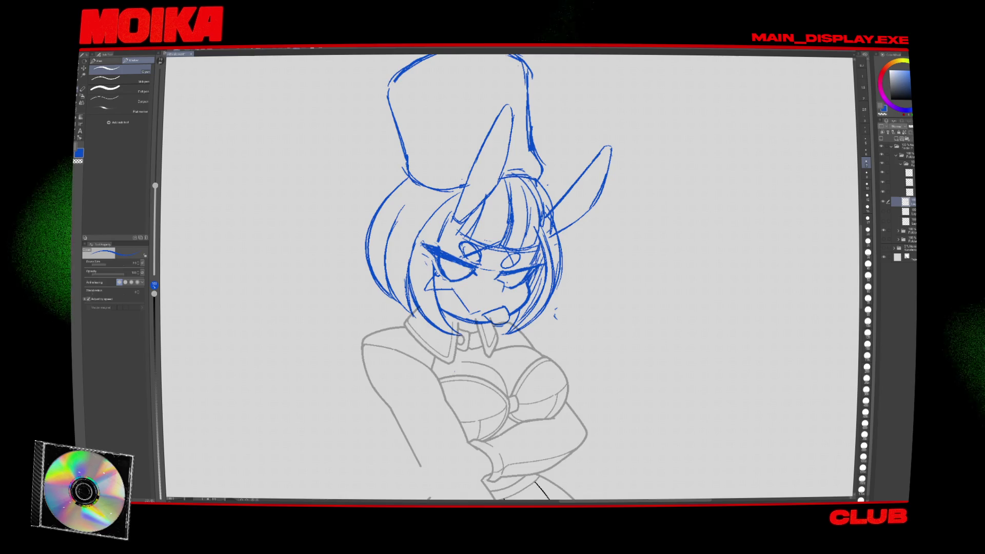
Add small pen strokes on the character's cheek in the blue face sketch.
key(p)
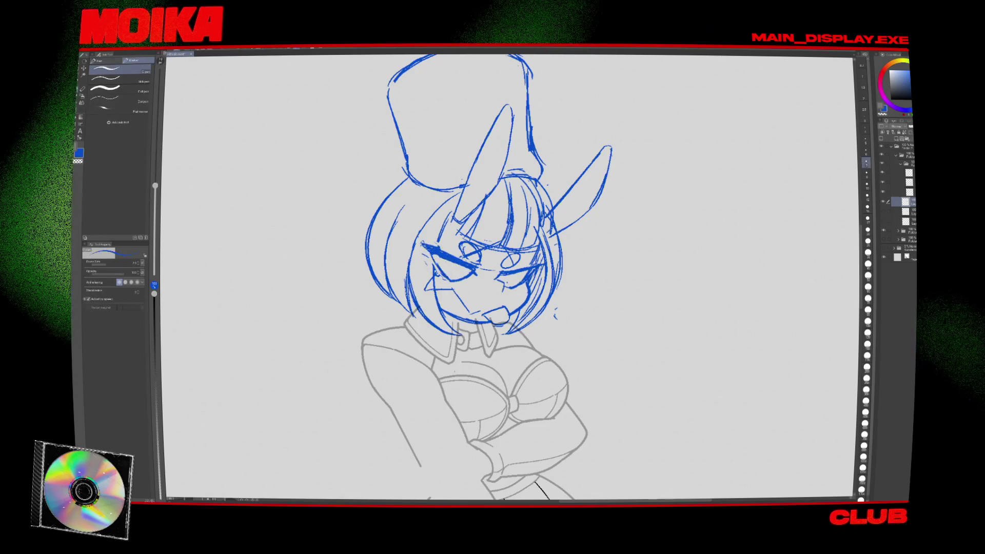
key(h)
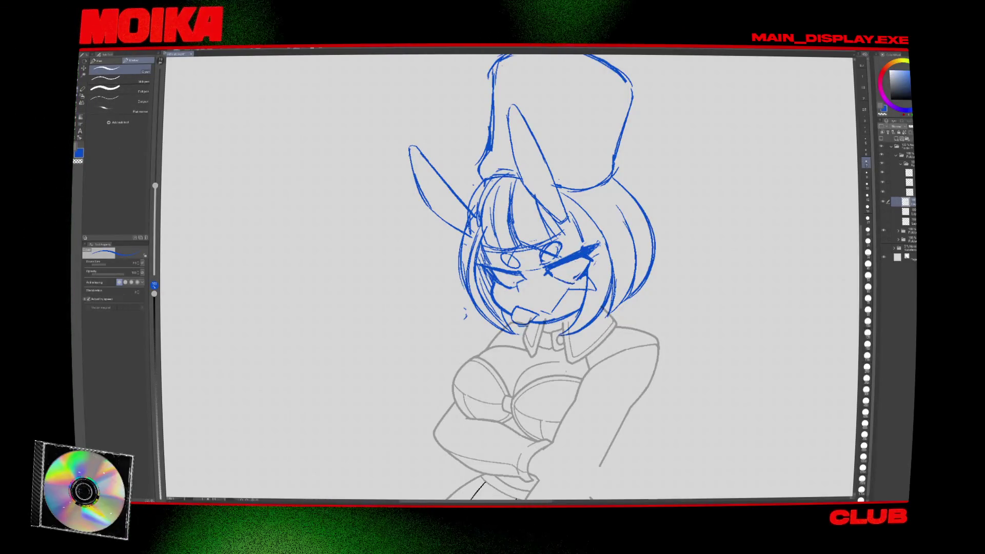
key(h)
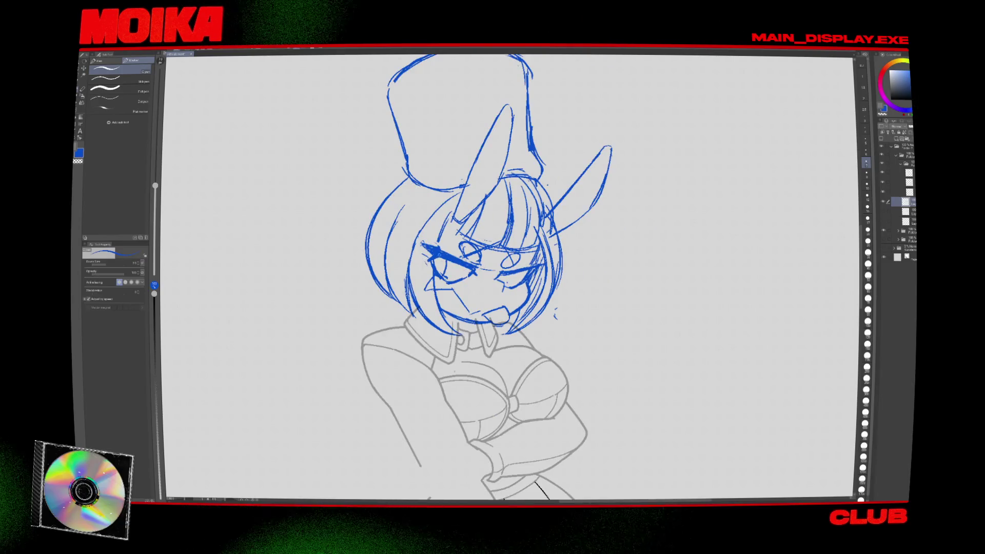
key(e)
key(p)
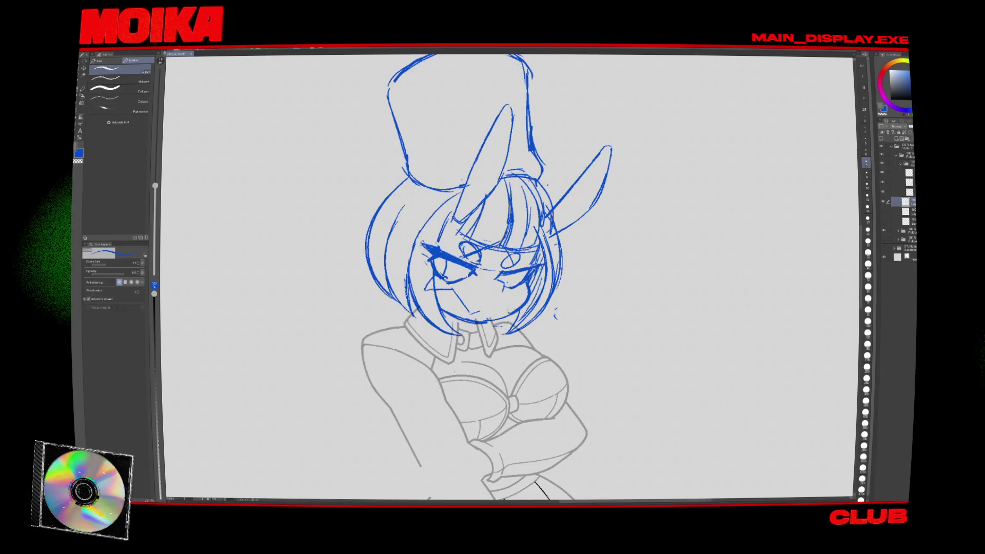
drag(501, 280, 509, 290)
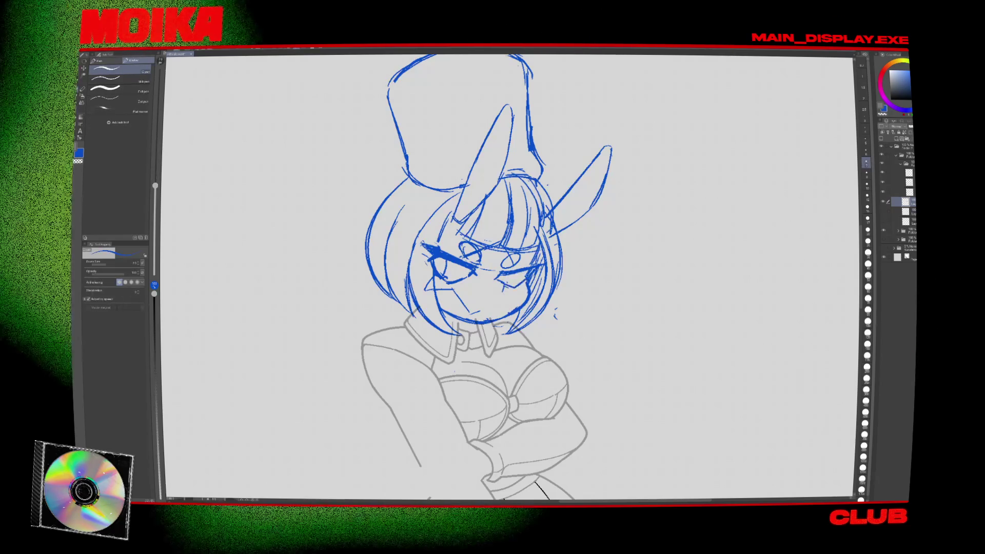
scroll(630, 312, down, 5)
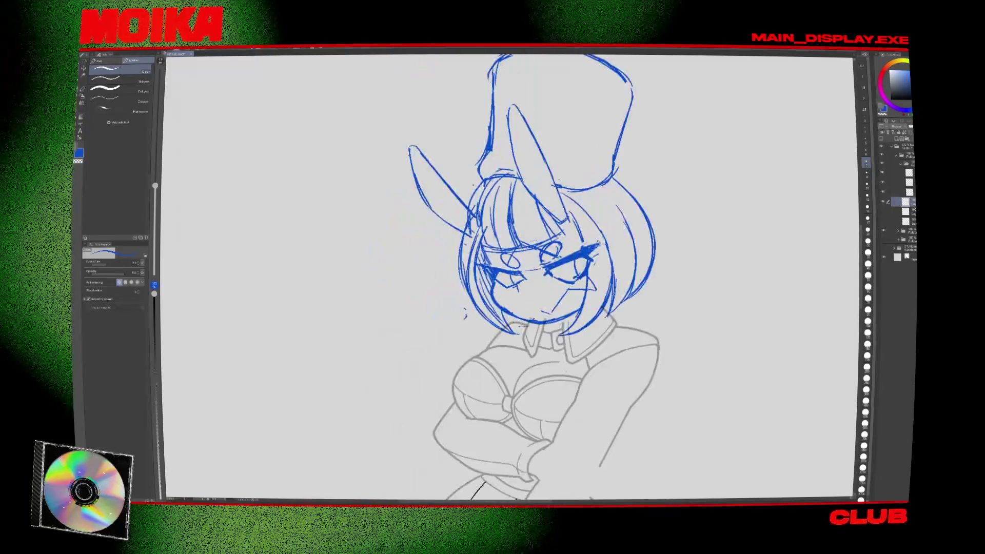
scroll(588, 299, up, 5)
Erase the heavy strokes over the right eye, checking the face in a mirrored view.
key(e)
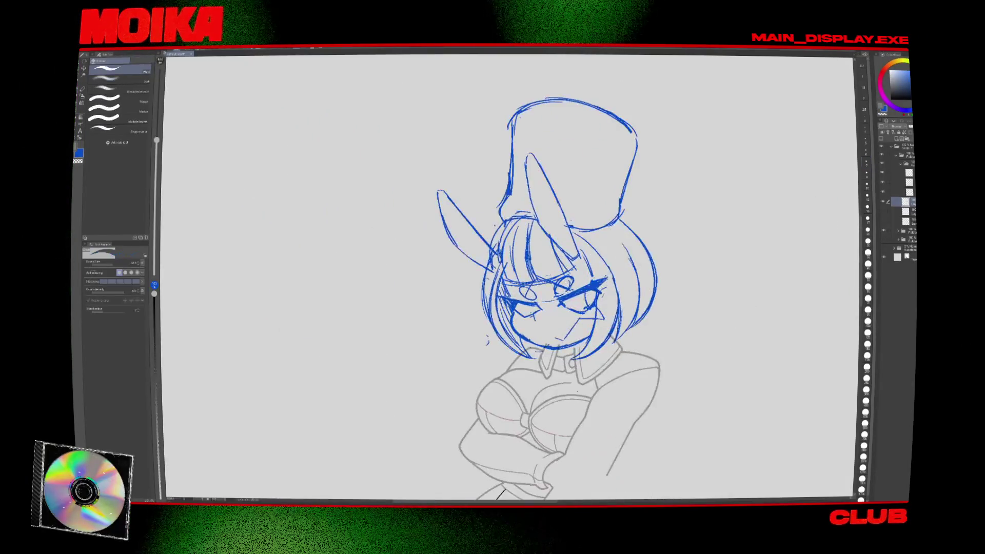
drag(569, 295, 597, 300)
key(p)
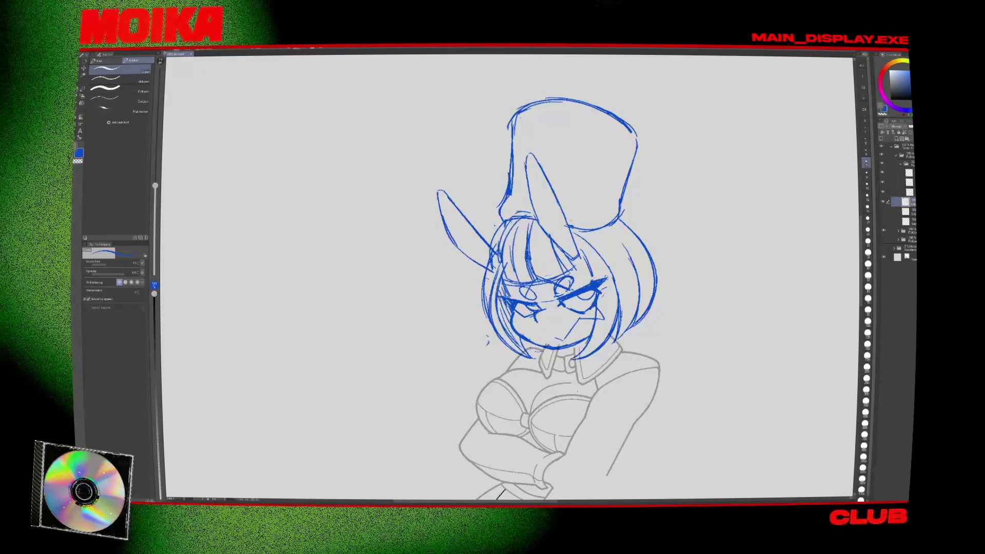
key(h)
key(e)
key(p)
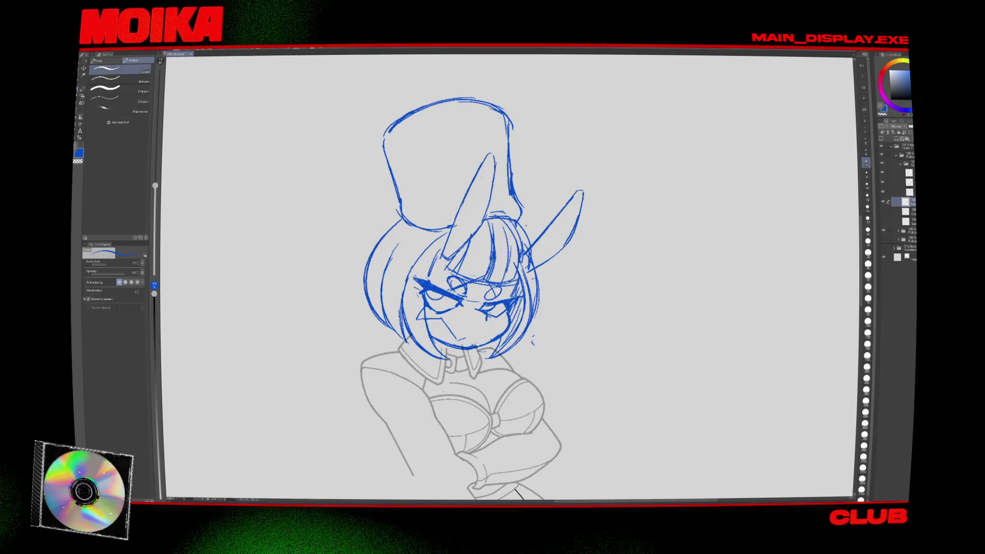
key(p)
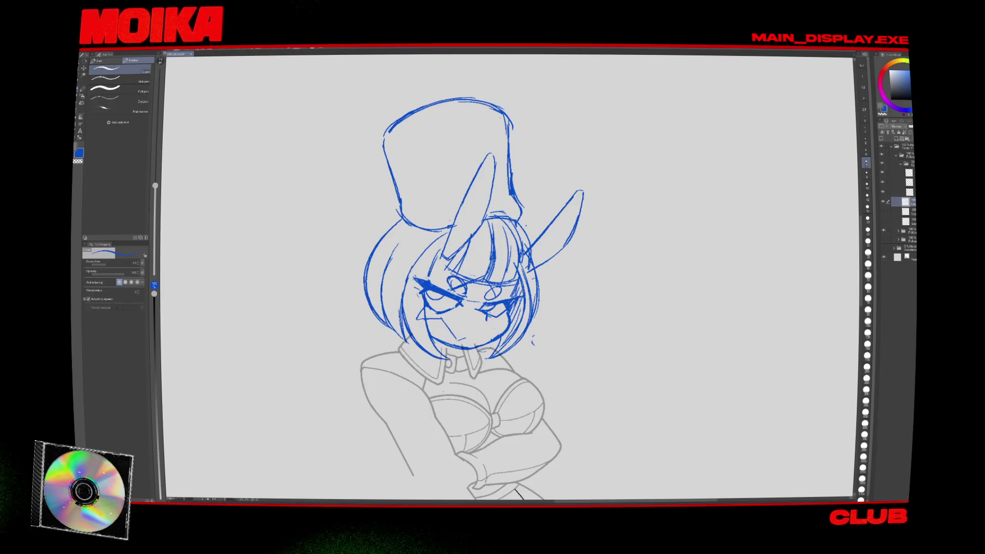
key(h)
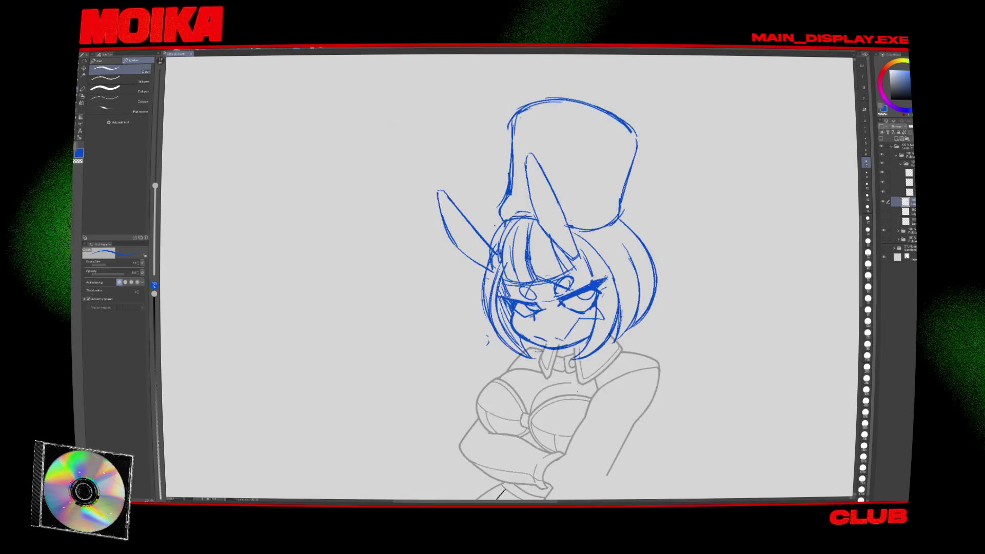
key(h)
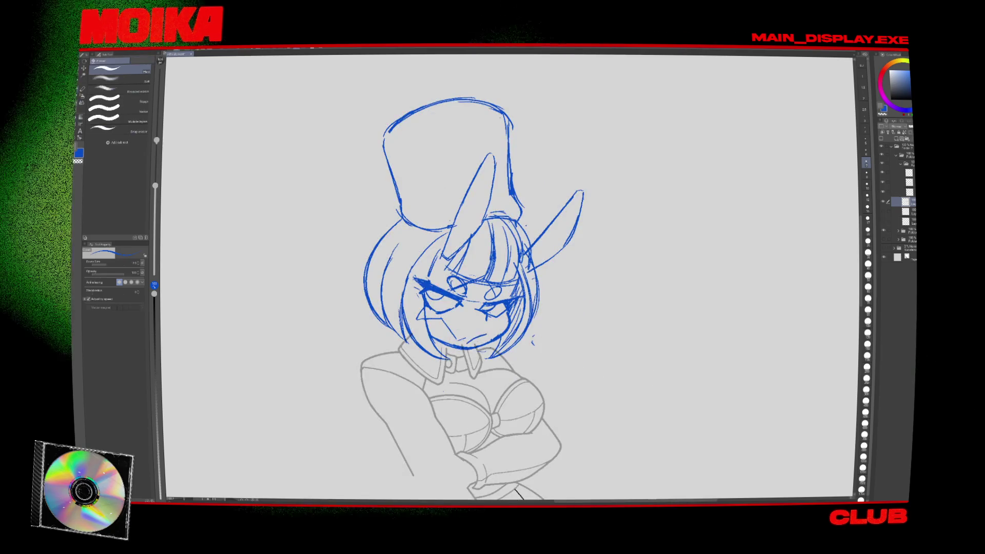
key(e)
scroll(517, 491, down, 5)
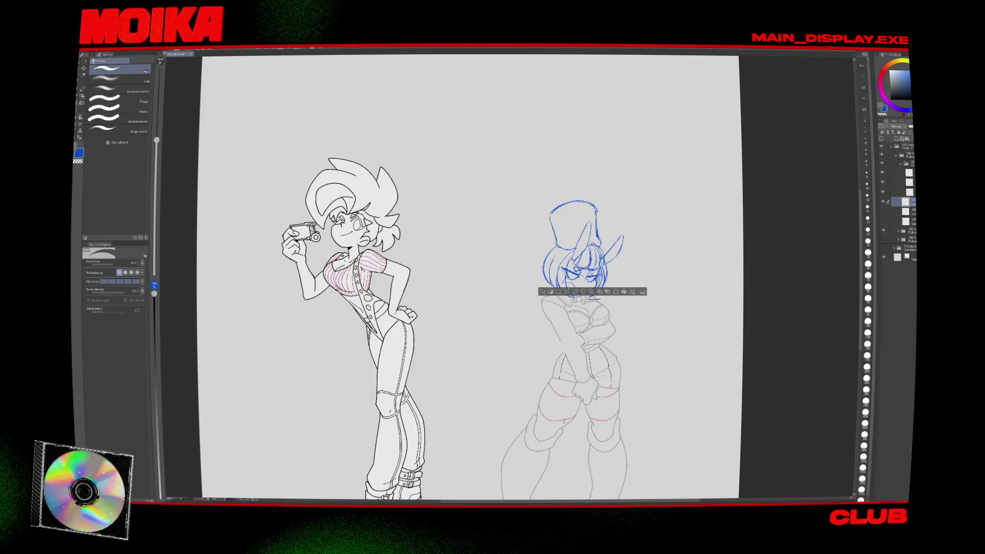
Lasso the blue head sketch and shift it slightly right with a small tilt.
key(m)
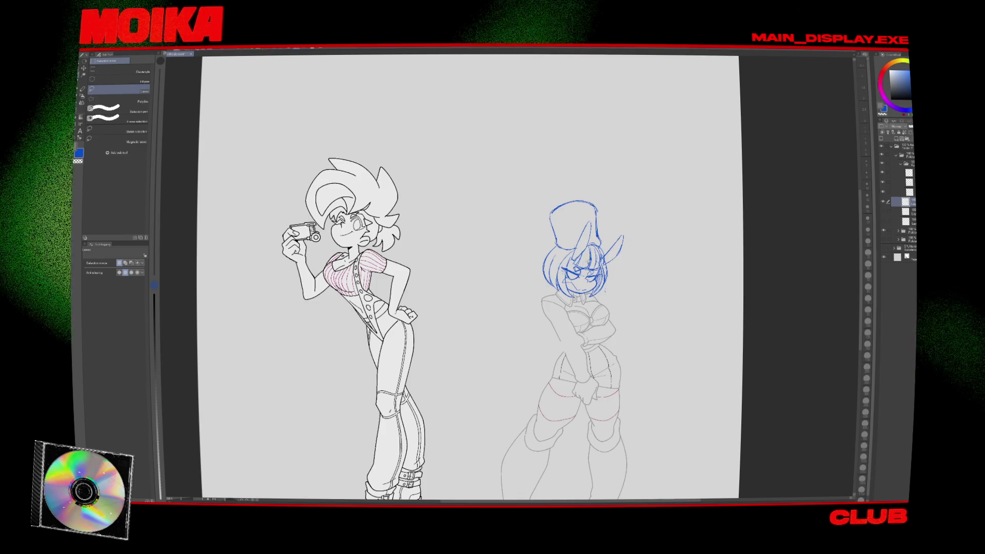
key(ctrl+t)
drag(619, 309, 624, 316)
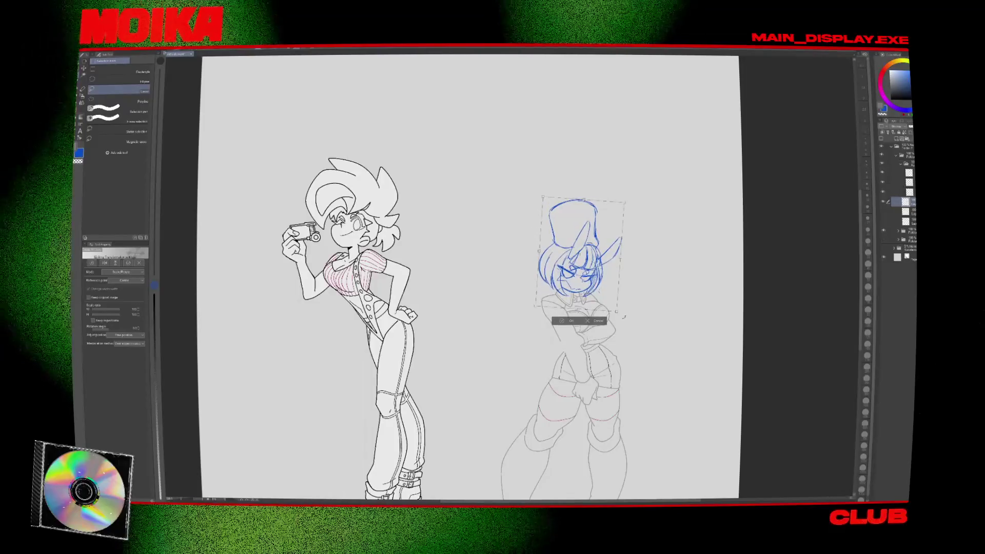
key(Return)
key(ctrl+t)
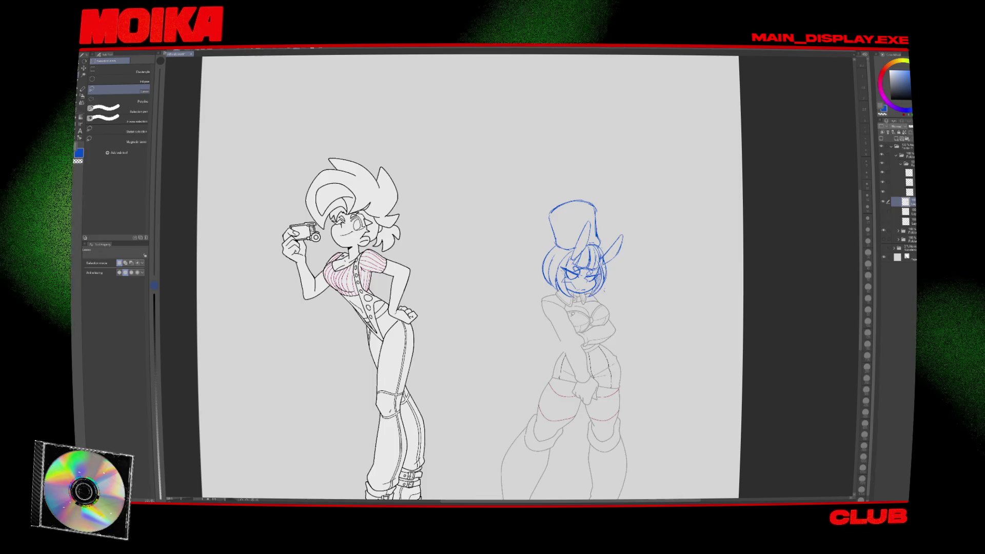
scroll(575, 228, up, 2)
Undo the last hat outline and redraw it with a taller top.
key(p)
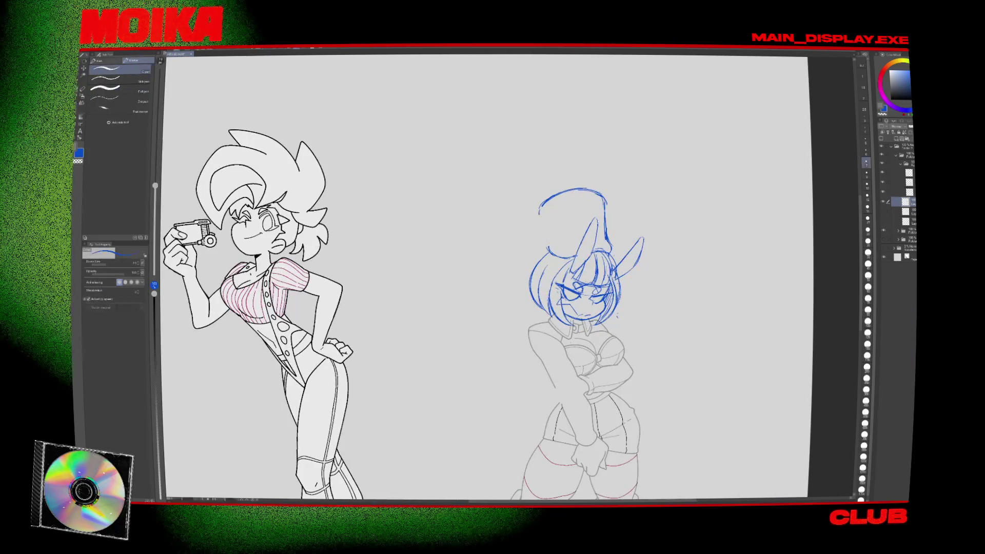
key(ctrl+z)
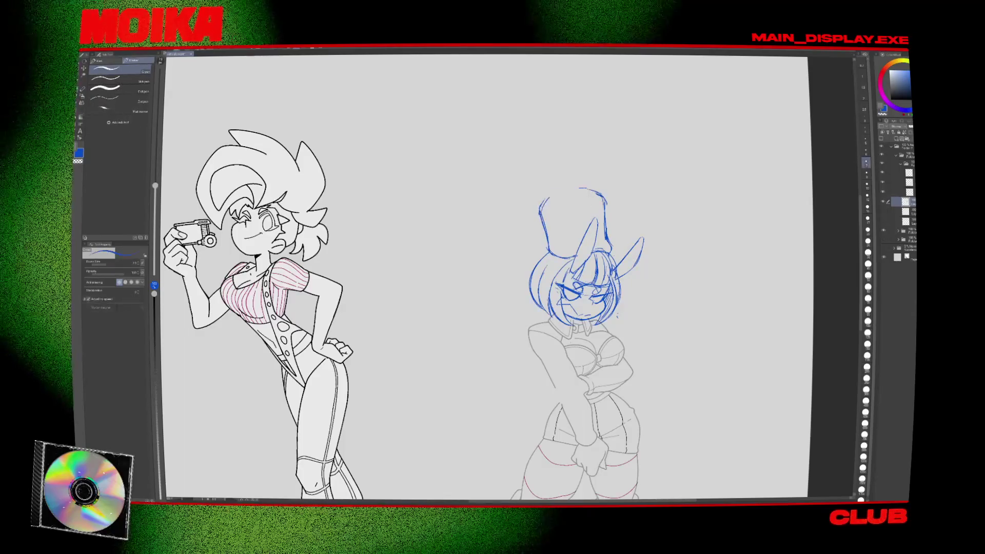
drag(547, 252, 608, 241)
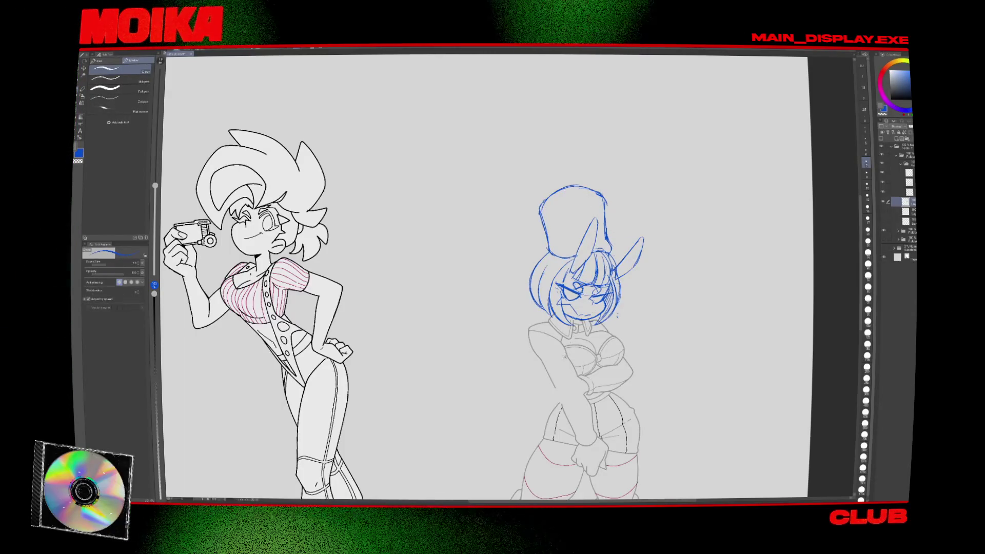
key(h)
drag(512, 307, 646, 333)
Add a short blue stroke near the shoulder and a line below the fist.
key(e)
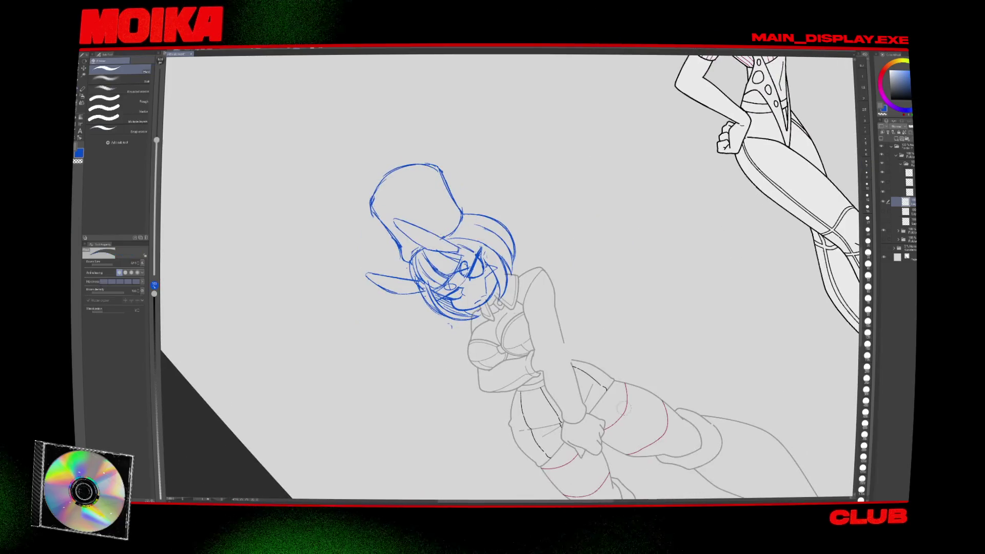
key(p)
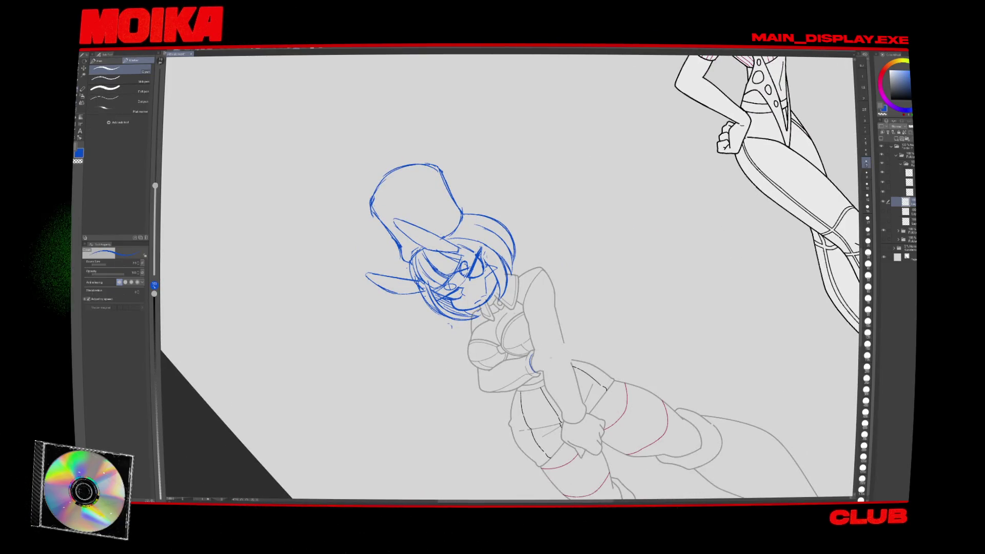
key(minus)
key(ctrl+plus)
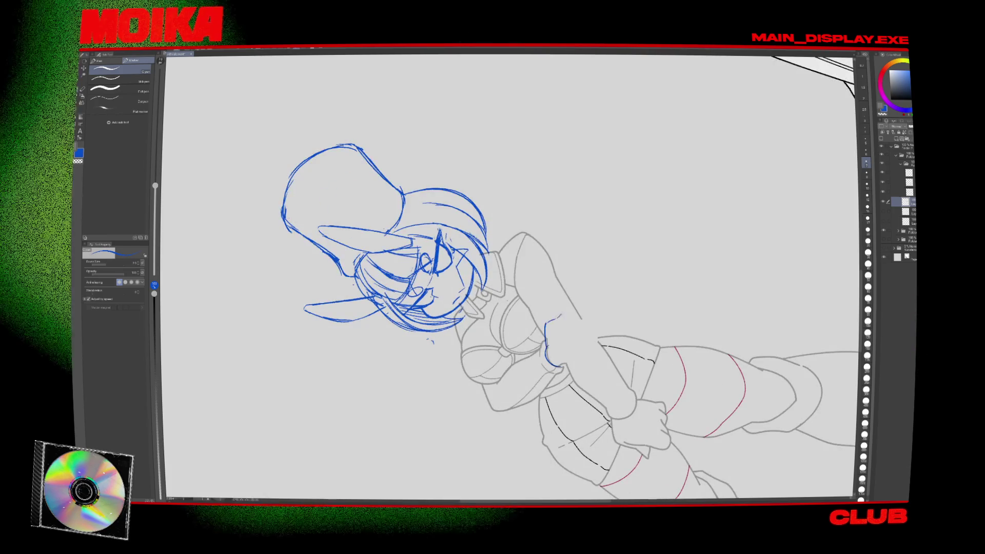
drag(565, 317, 545, 339)
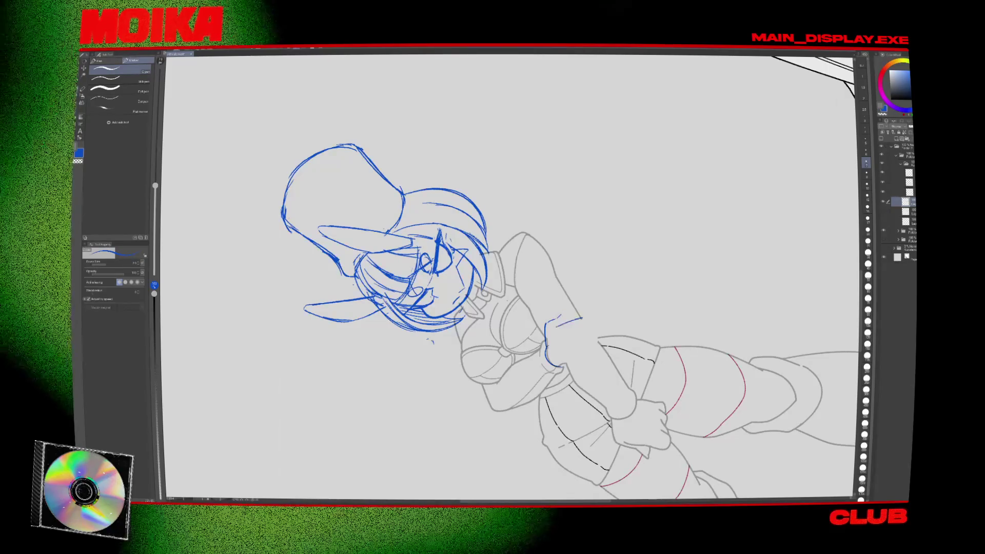
key(h)
key(ctrl+shift+0)
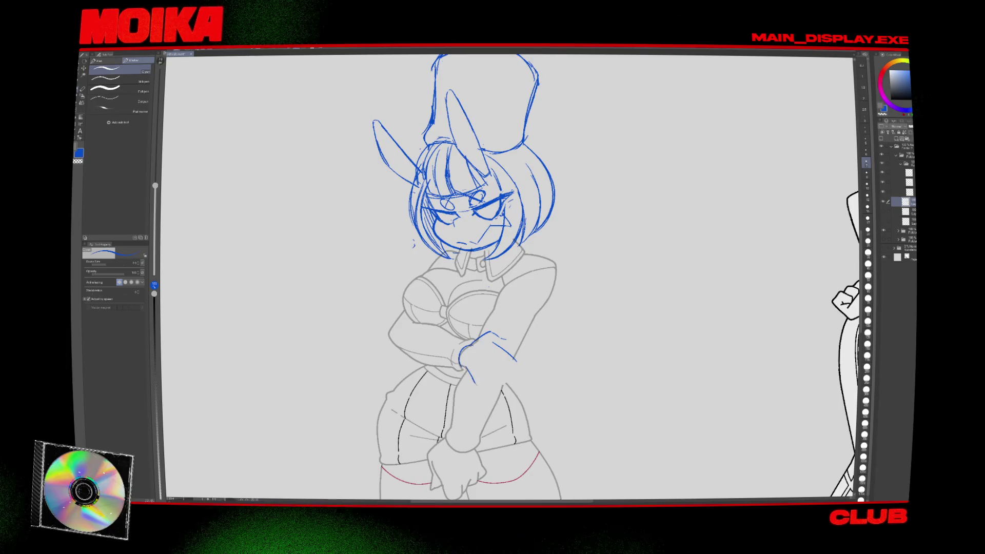
key(asciicircum)
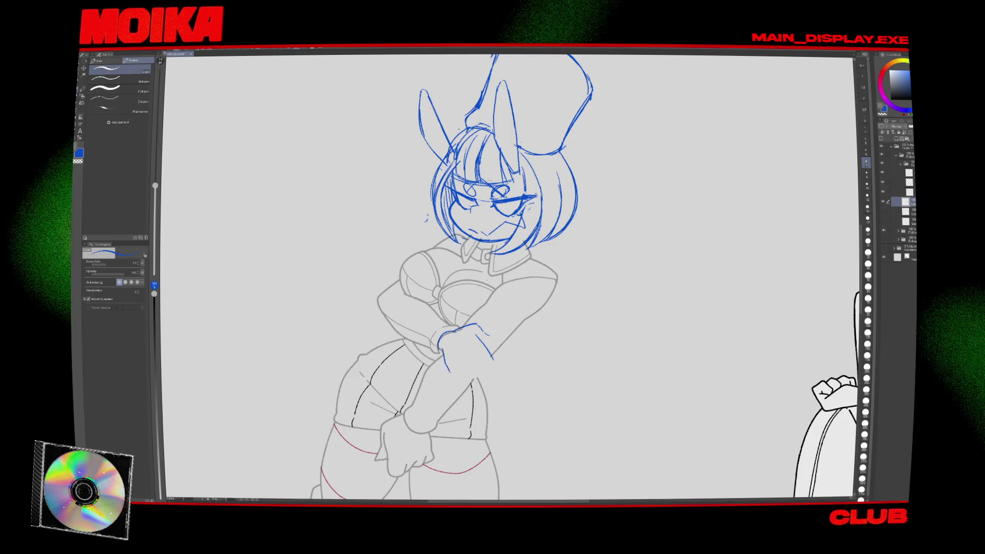
drag(444, 356, 458, 388)
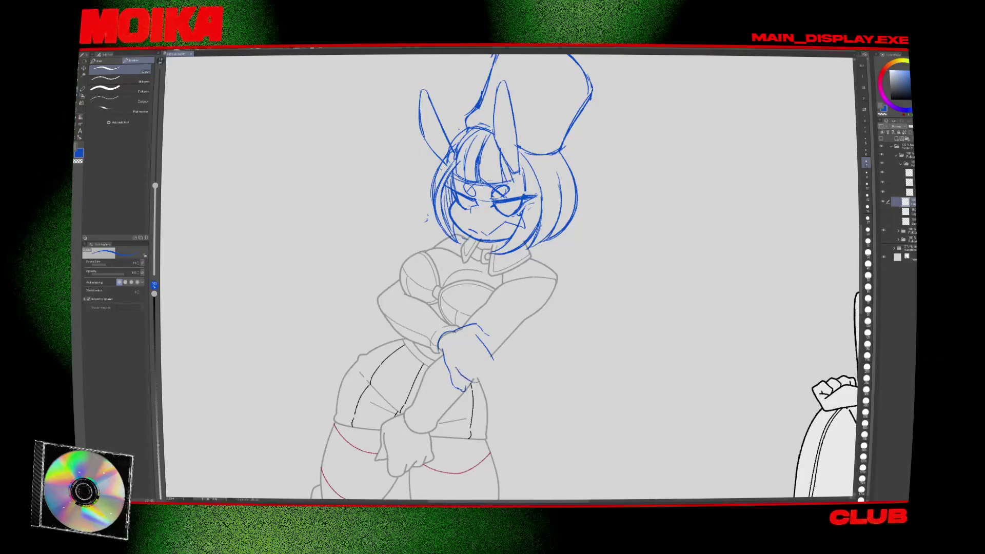
Touch up the fist with the eraser, checking it in mirrored and tilted views.
key(h)
key(h)
key(asciicircum)
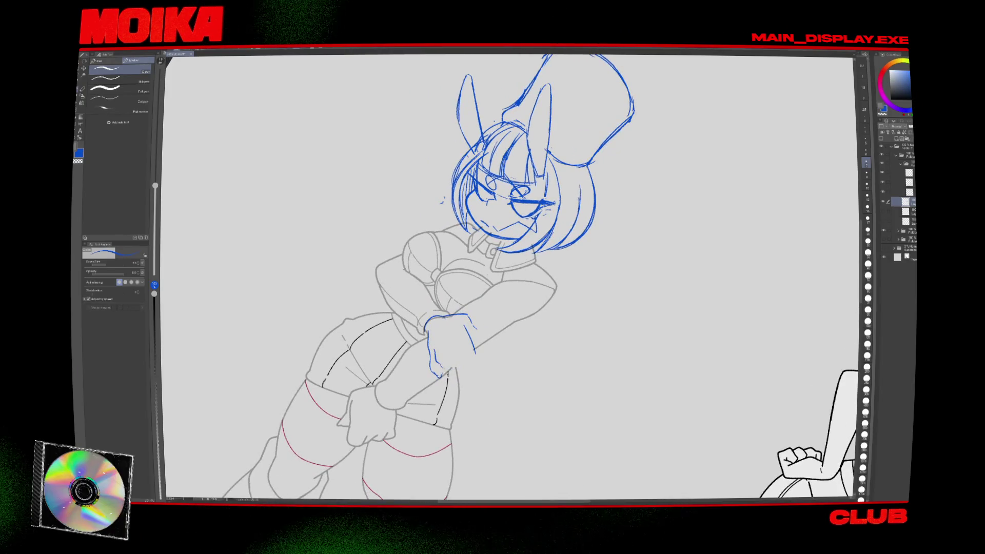
key(minus)
key(minus)
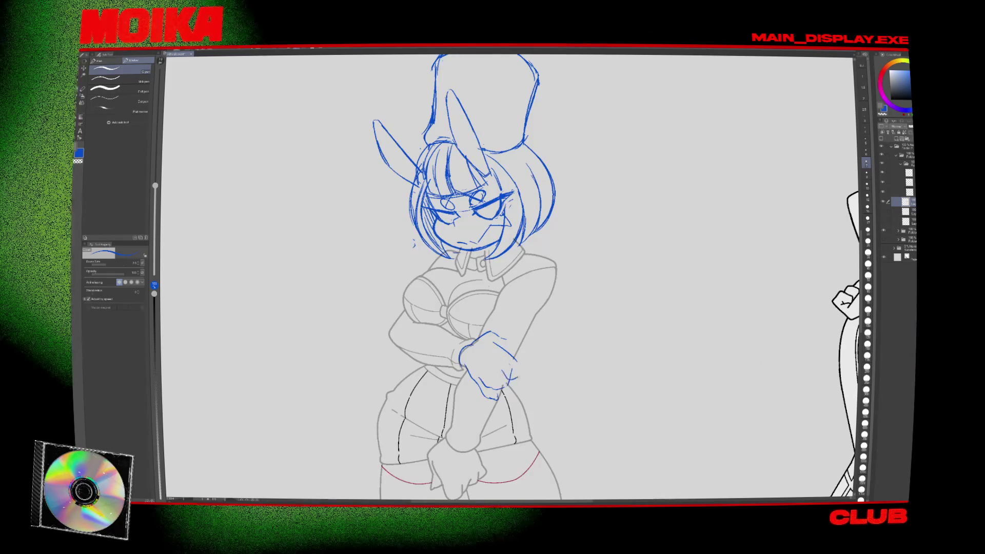
key(h)
key(h)
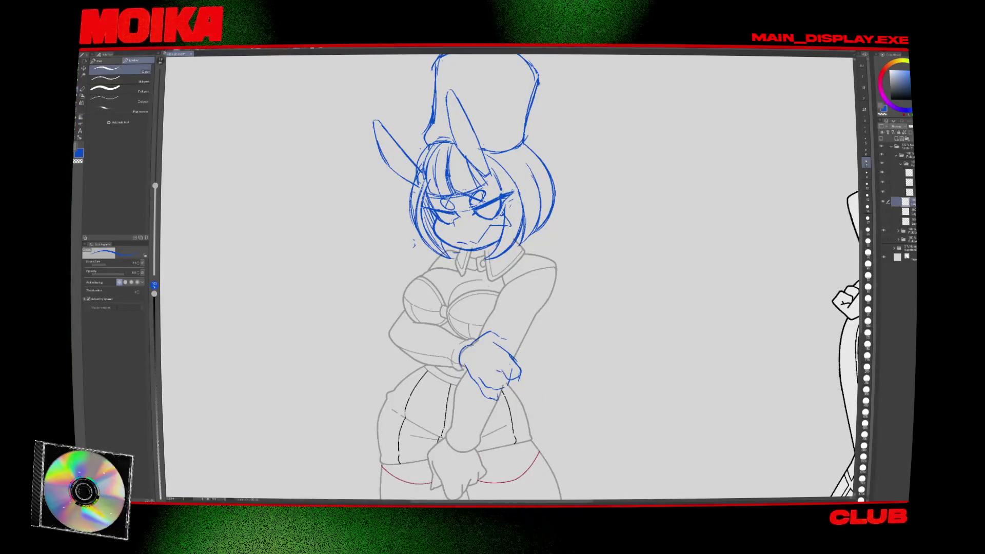
key(h)
key(shift+h)
key(shift+h)
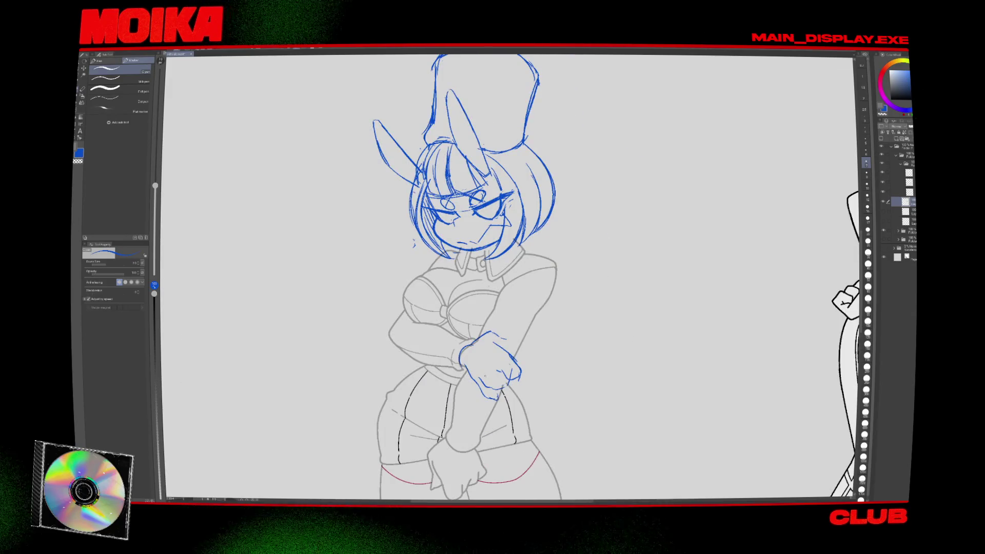
key(e)
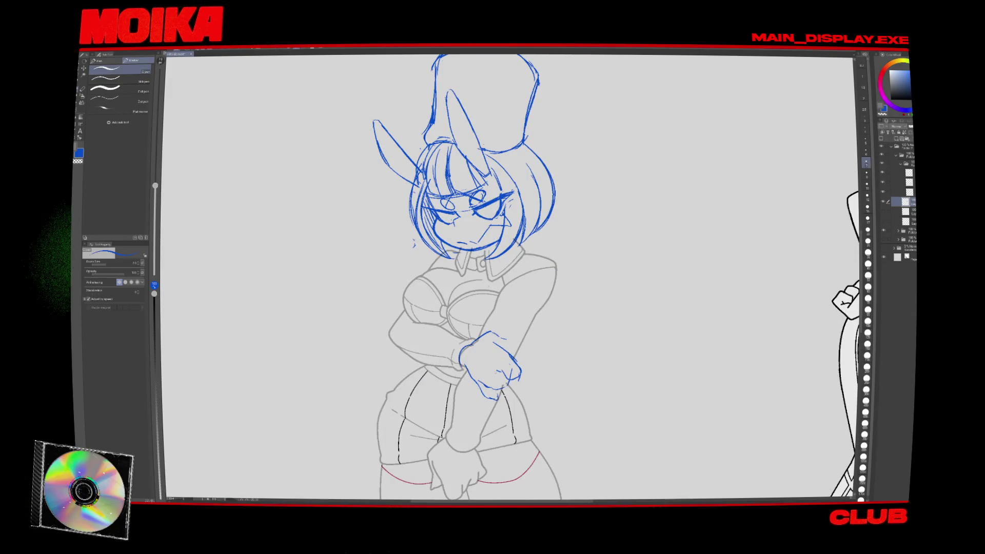
key(h)
key(minus)
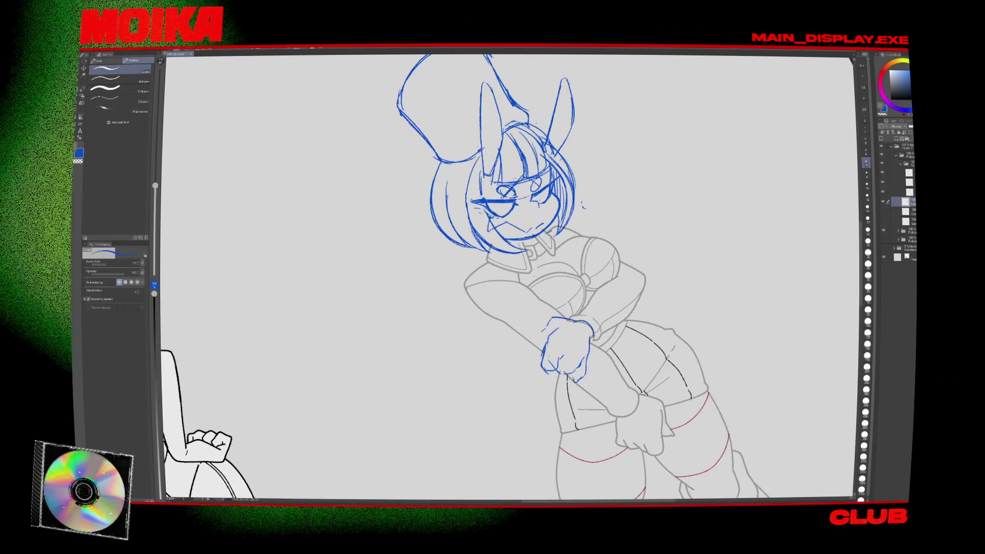
key(h)
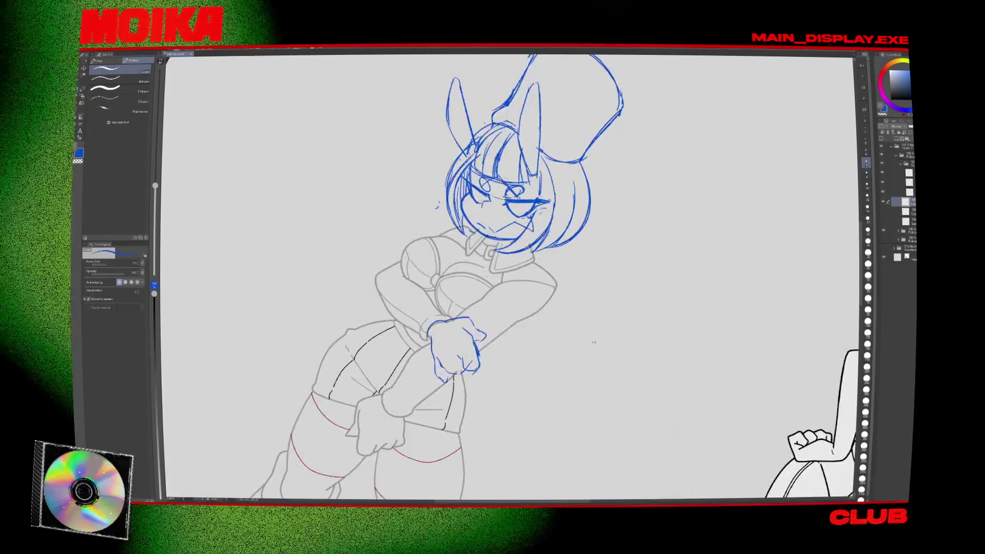
key(ctrl+0)
key(ctrl+plus)
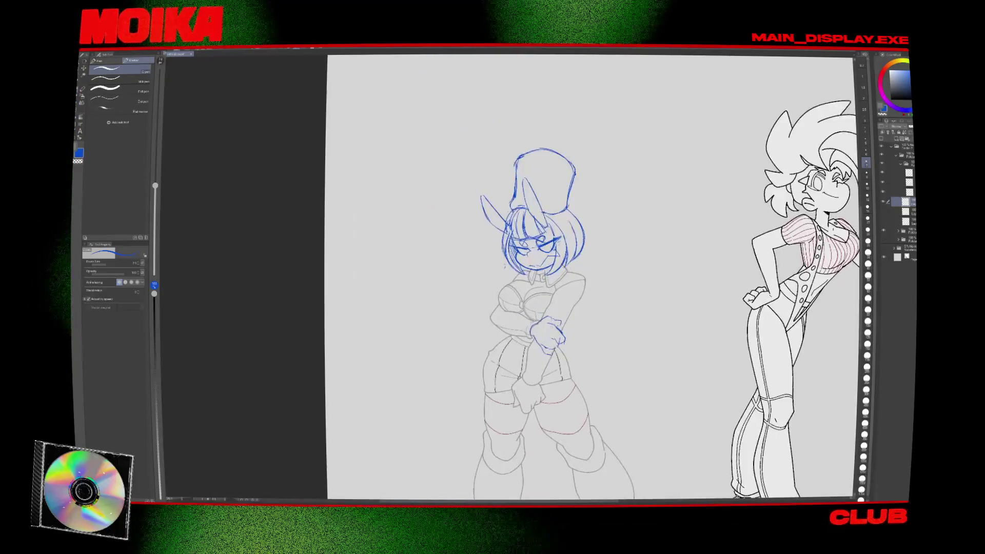
Lasso the crossed arm, adjust it with a free transform, and erase around the fist.
key(ctrl+plus)
key(m)
key(ctrl+t)
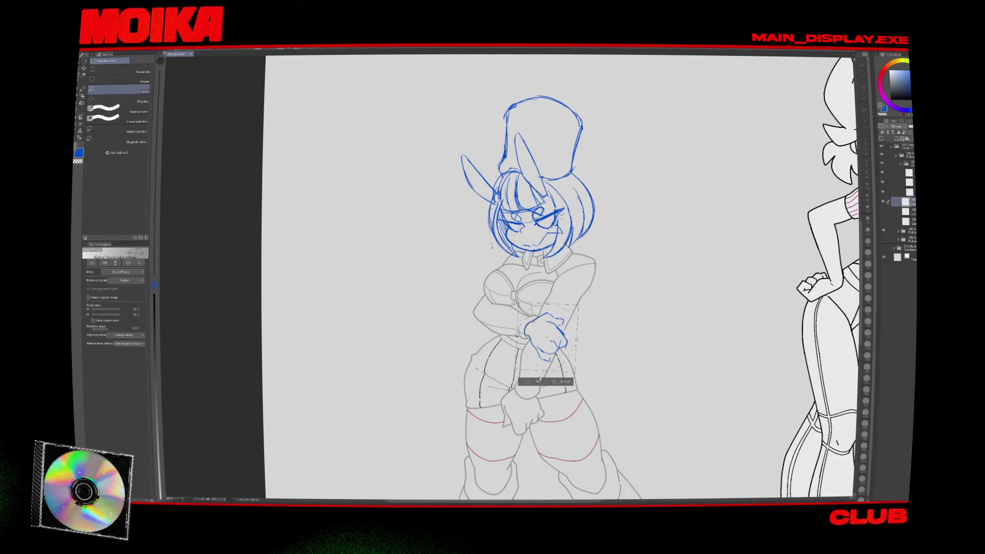
key(ctrl+plus)
key(e)
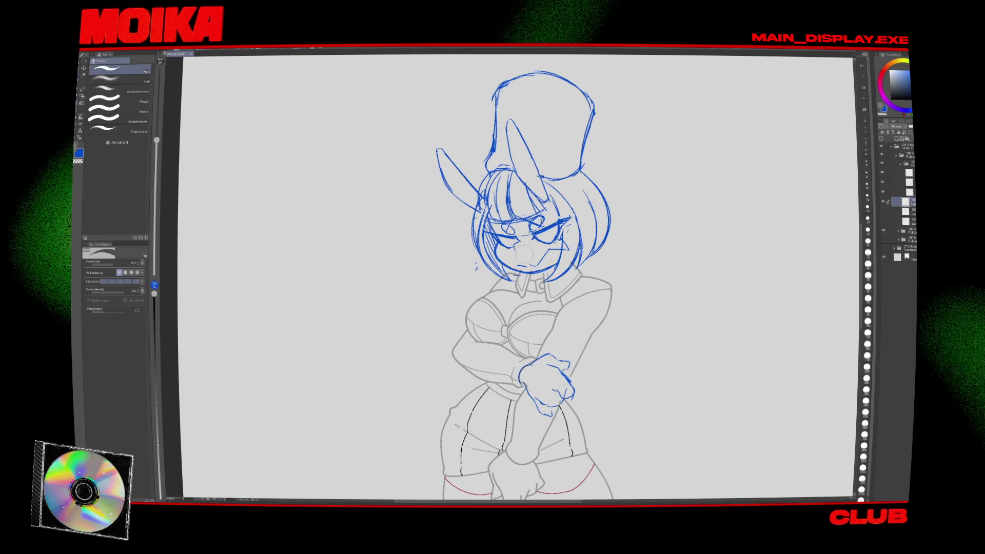
key(p)
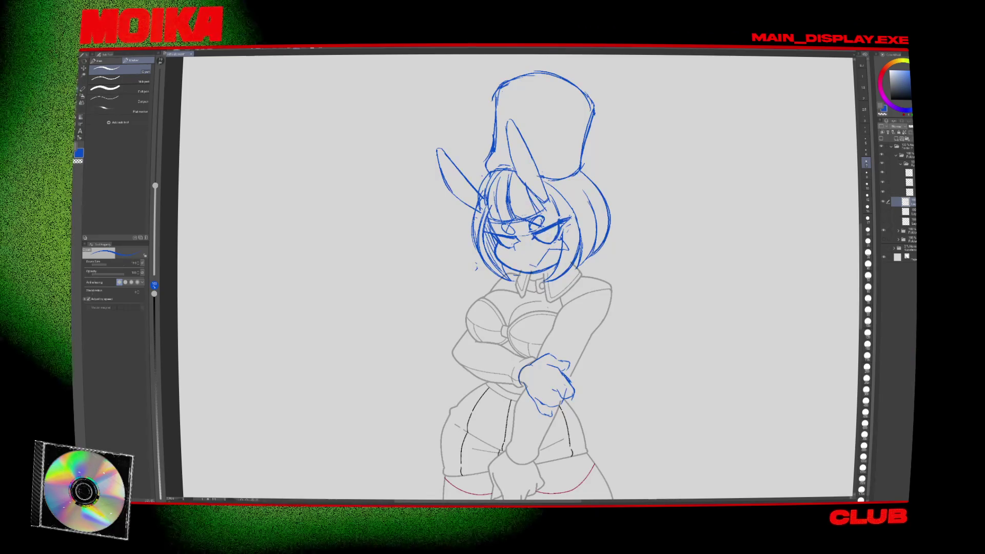
Redraw the blue fist with the pen, checking it in a mirrored view.
key(b)
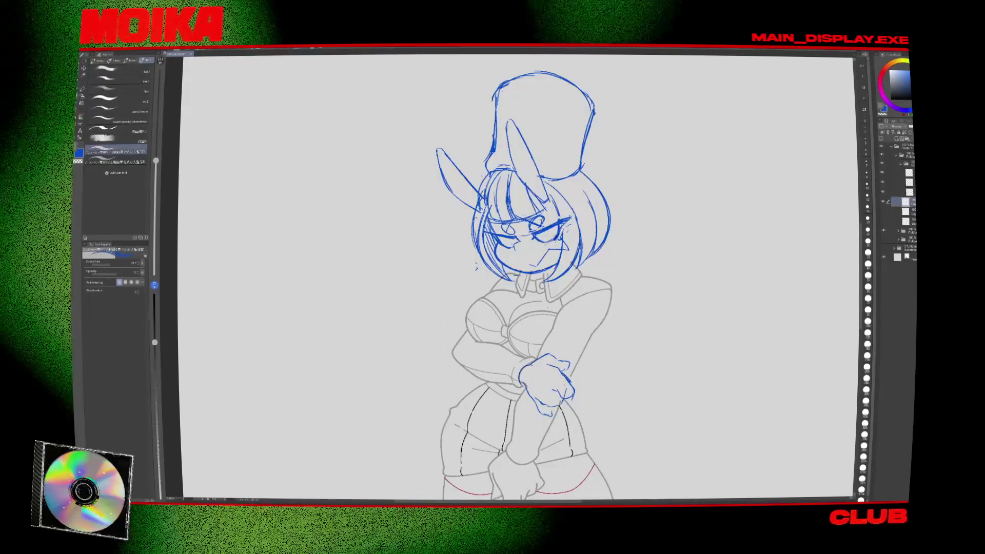
key(p)
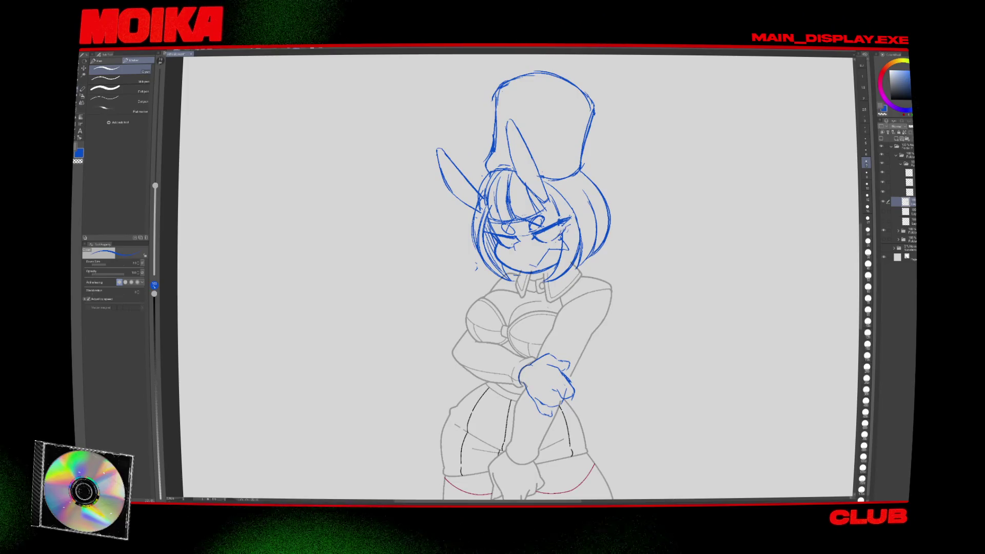
key(h)
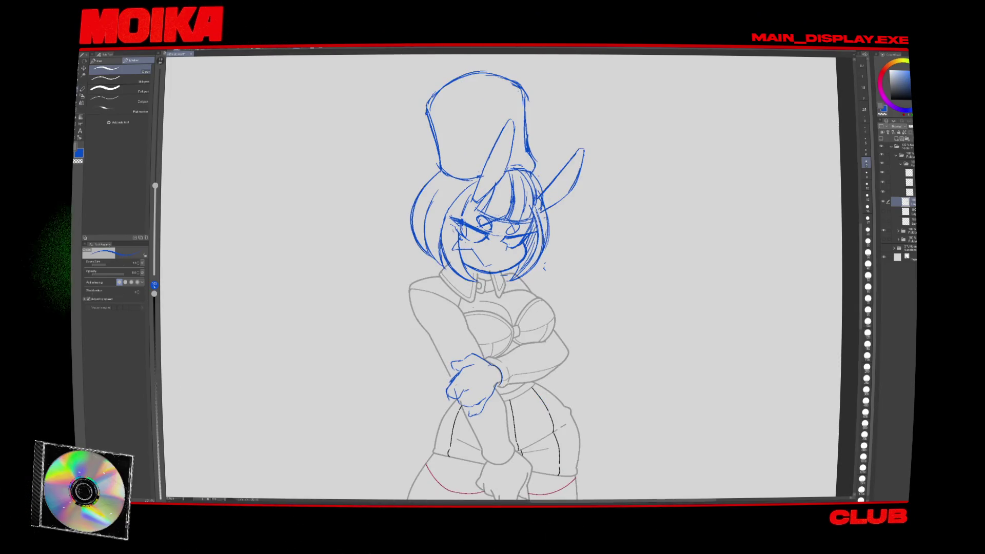
key(h)
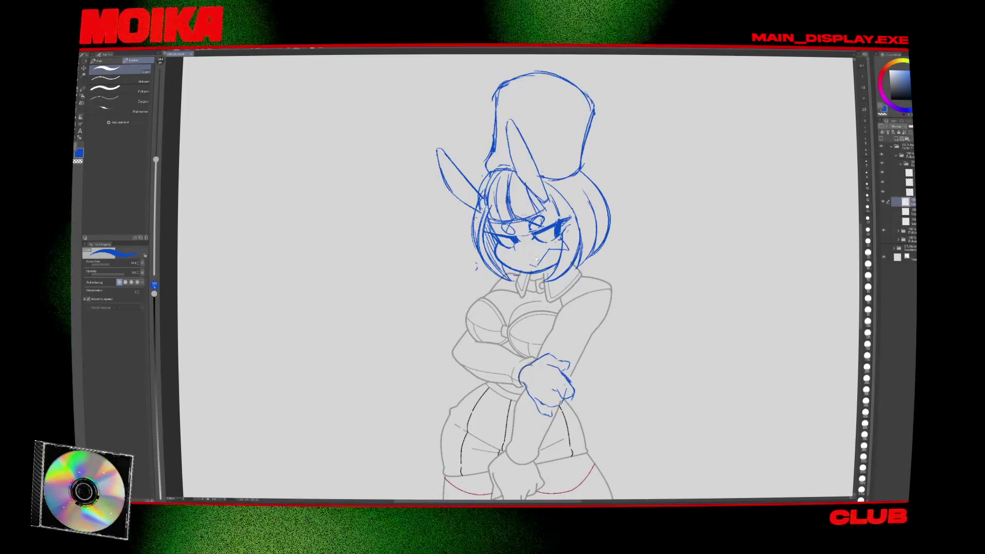
key(h)
key(b)
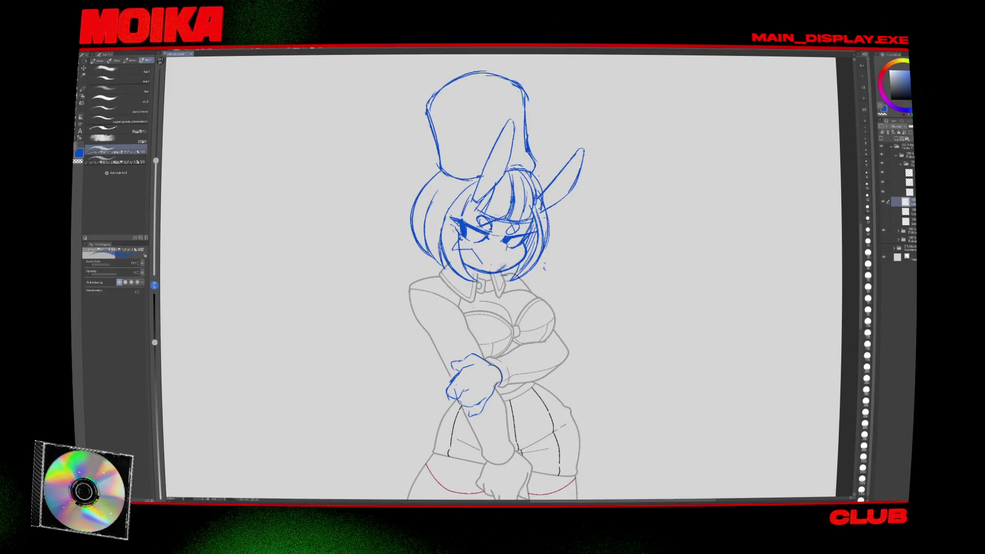
key(p)
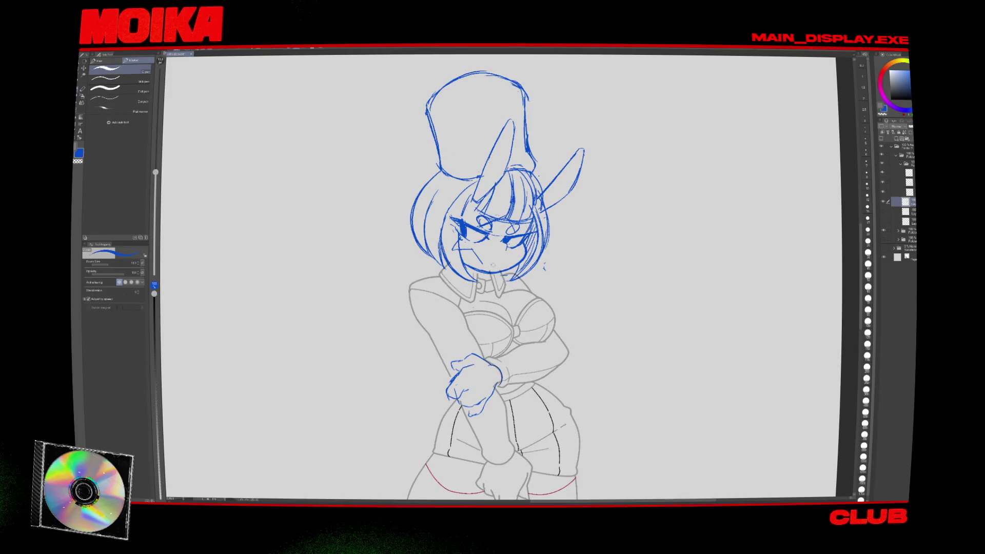
key(p)
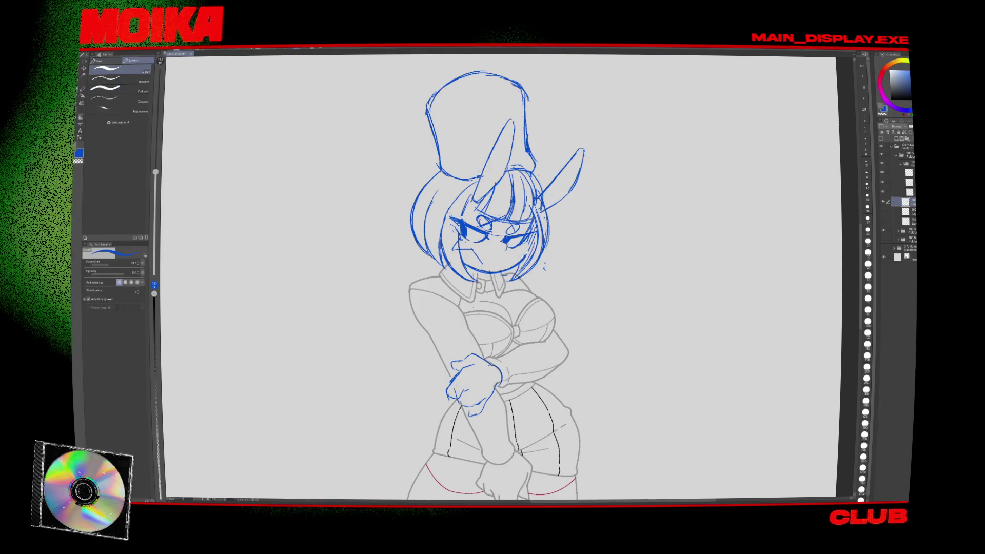
Zoom out to both characters and begin scaling the blue head sketch.
key(h)
key(asciicircum)
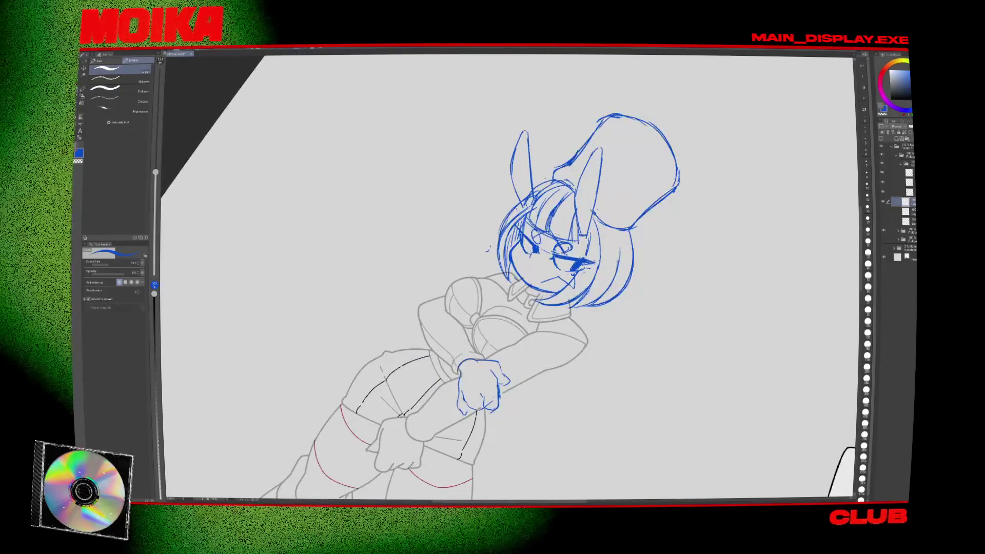
key(minus)
key(minus)
key(ctrl+minus)
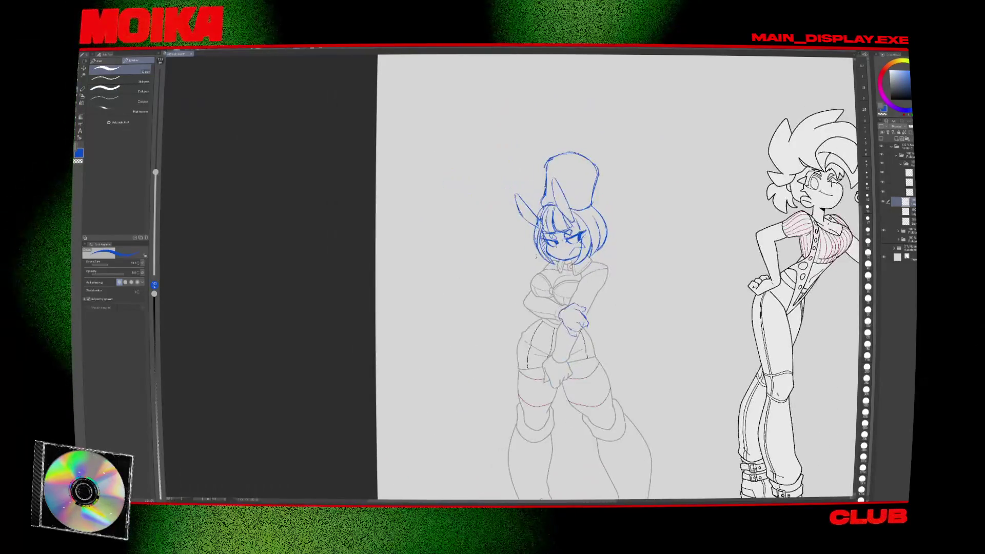
key(ctrl+t)
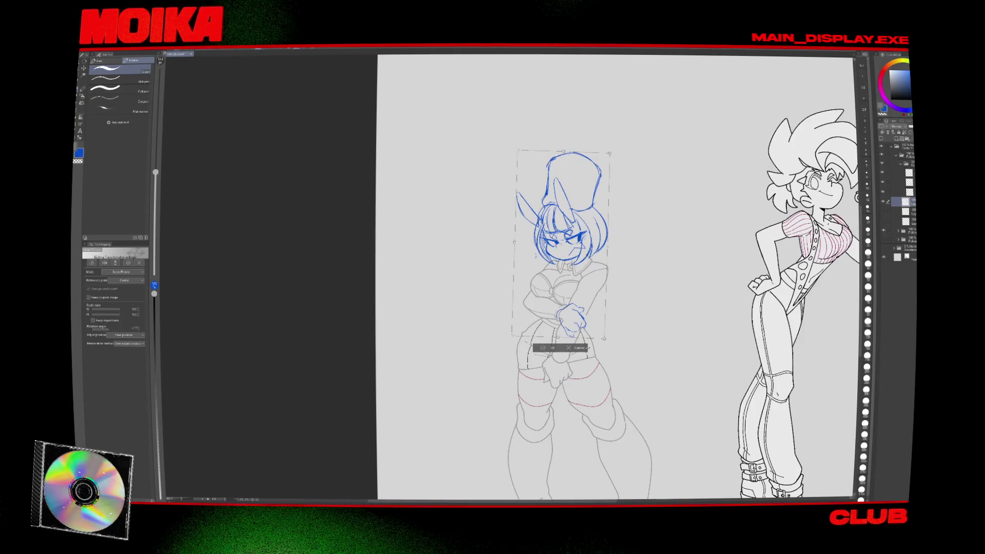
Discard the pending transform, then lasso the blue head and nudge it slightly right.
click(588, 348)
key(m)
drag(626, 170, 625, 268)
key(ctrl+t)
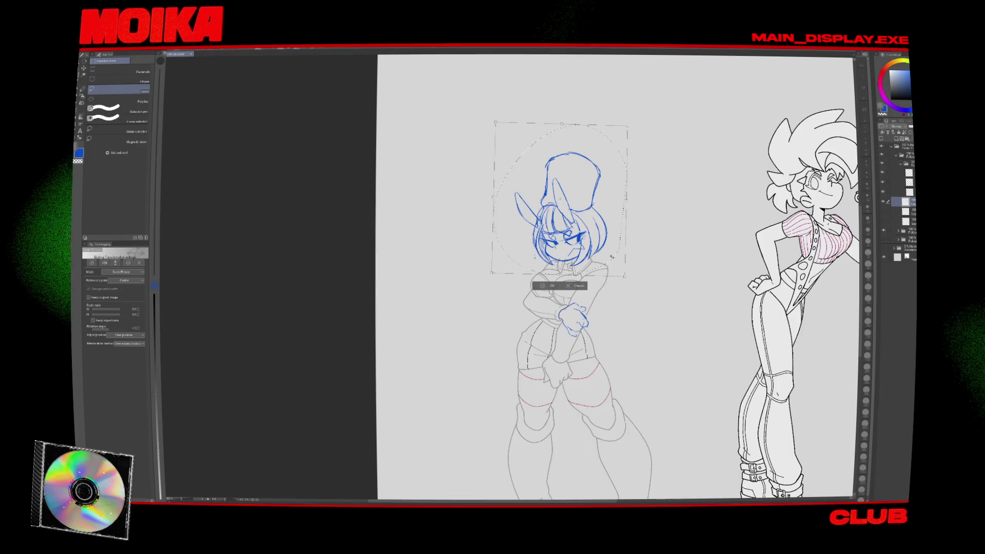
drag(610, 257, 612, 257)
click(552, 285)
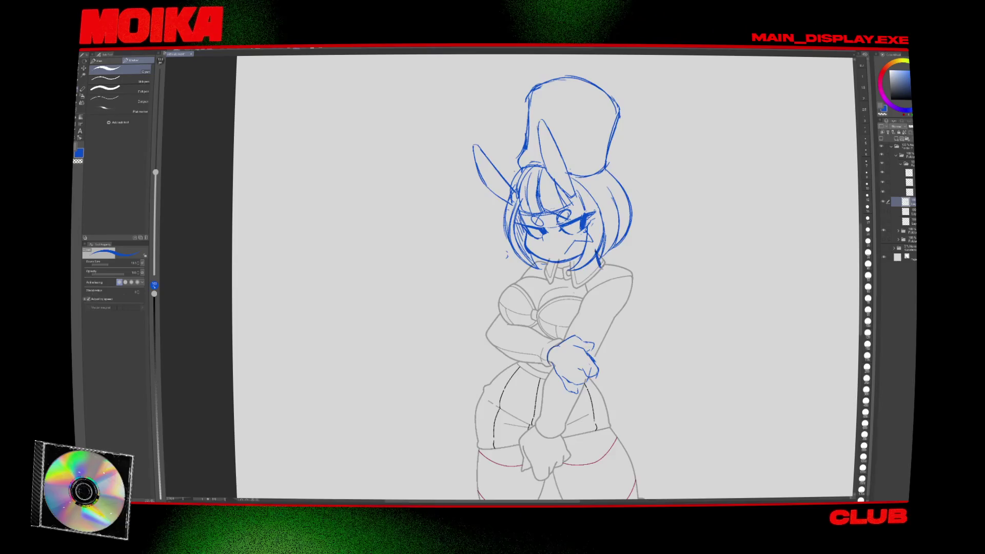
Replace the long blue upper-arm stroke with a shorter line, undoing an overlong collar line.
key(h)
key(h)
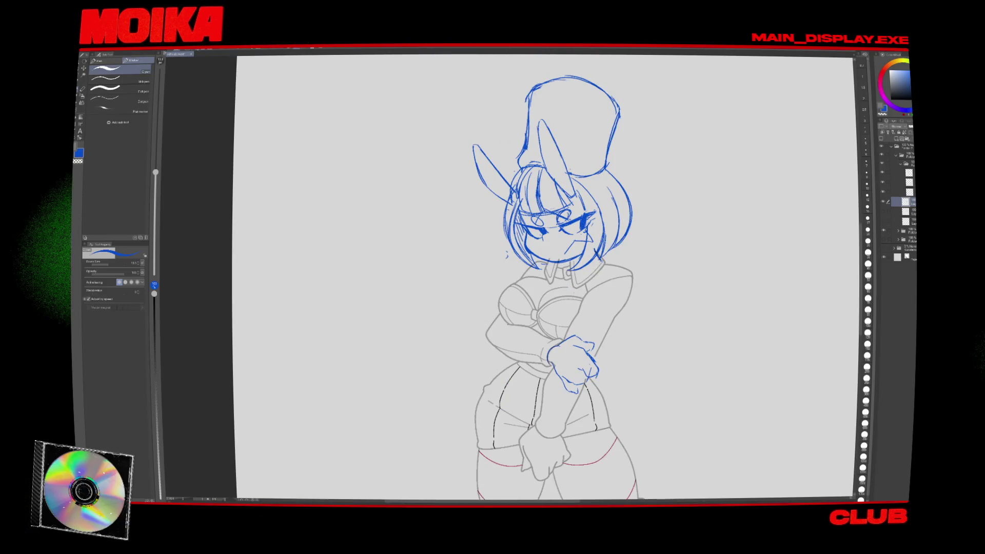
key(h)
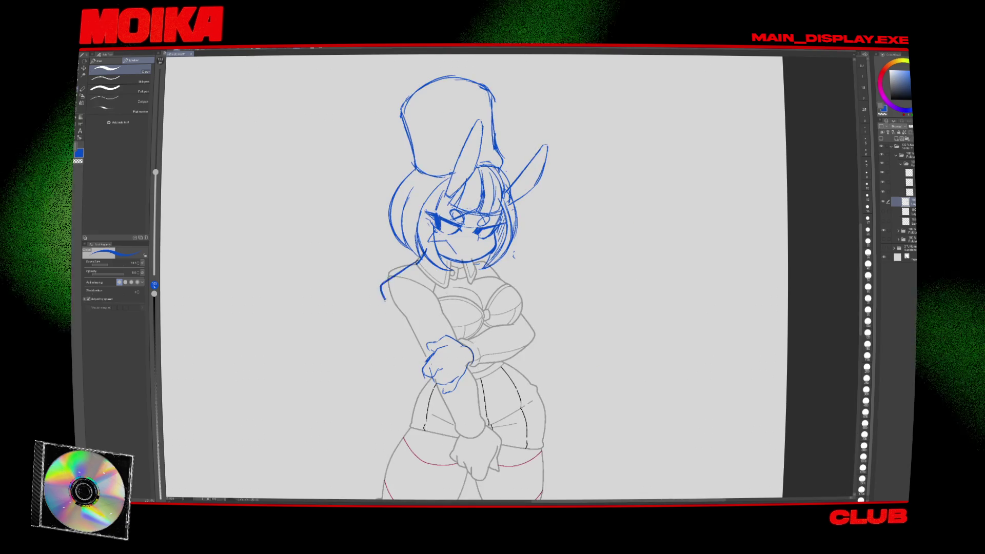
key(h)
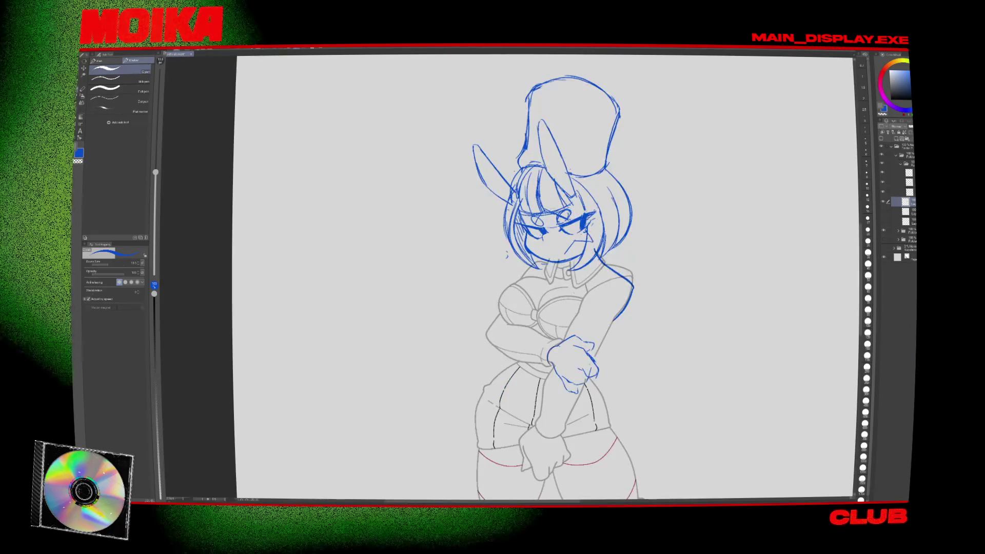
key(ctrl+z)
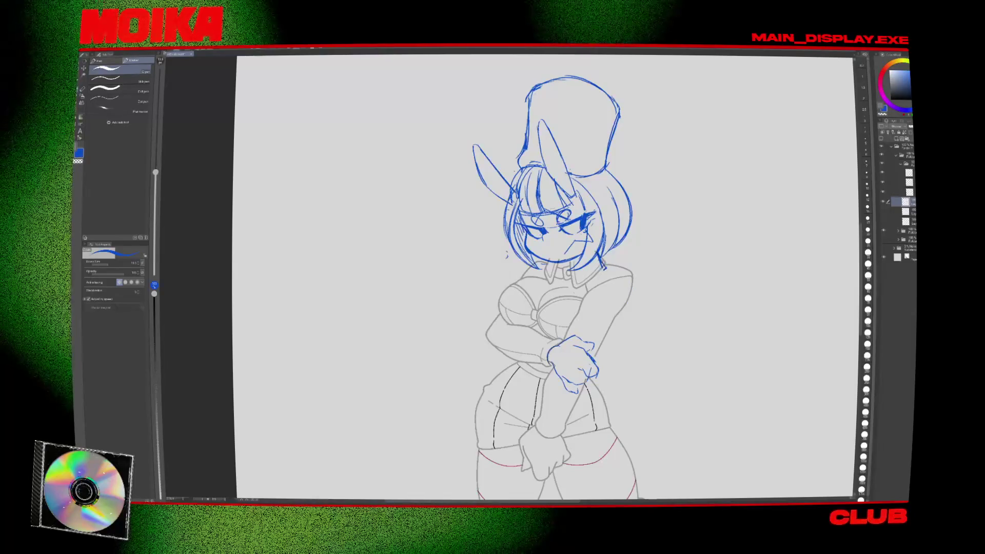
mouse_move(605, 265)
mouse_down()
mouse_move(580, 284)
mouse_move(590, 277)
mouse_up()
key(ctrl+z)
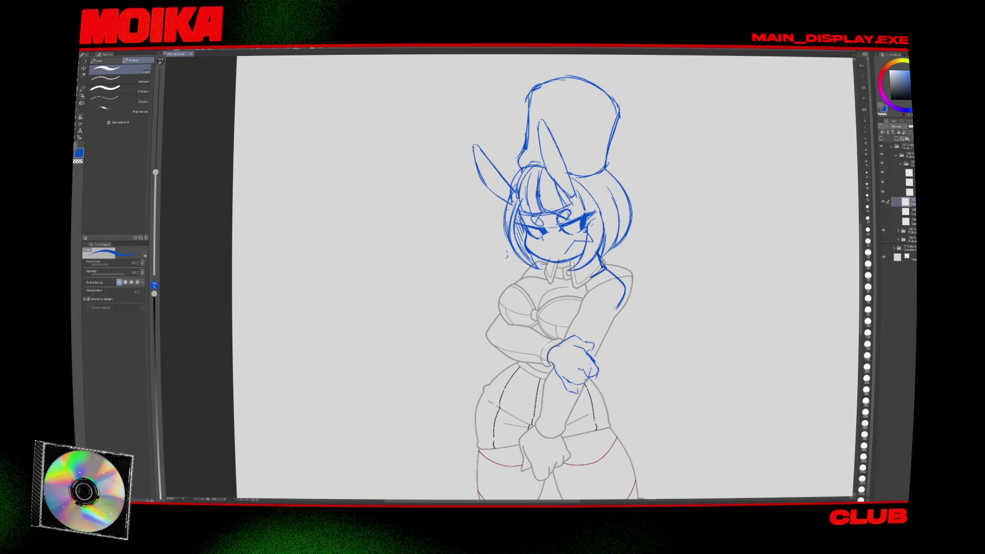
key(h)
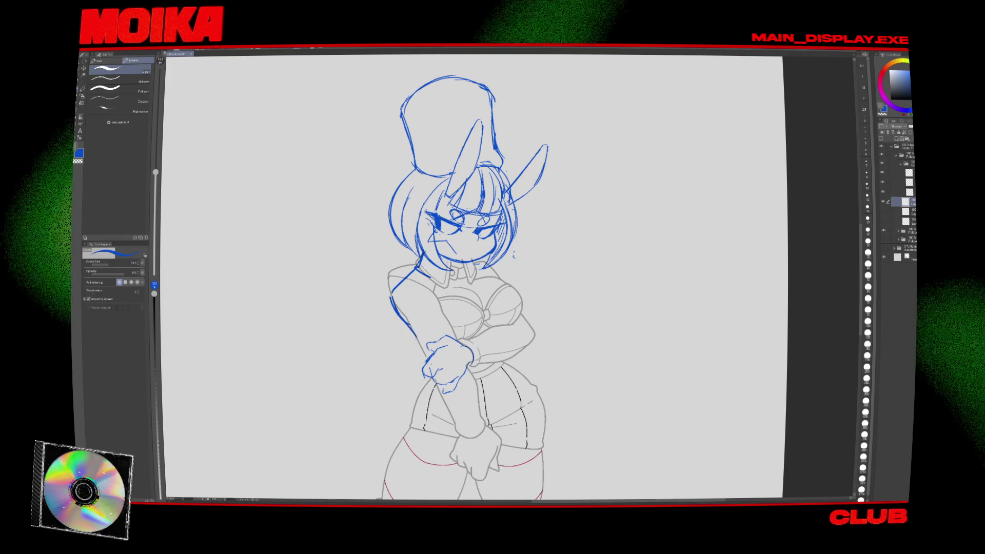
key(h)
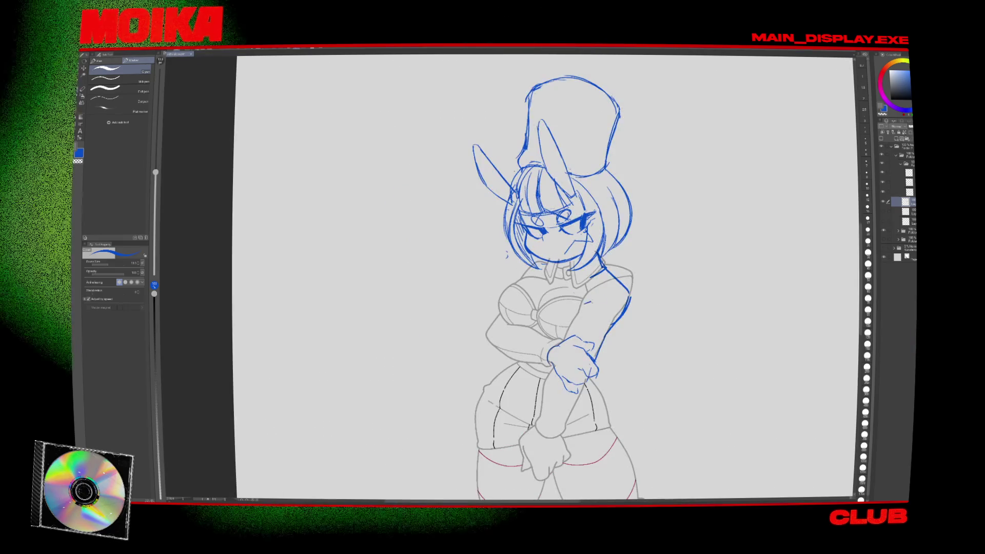
key(ctrl+z)
drag(577, 309, 599, 303)
scroll(637, 292, down, 3)
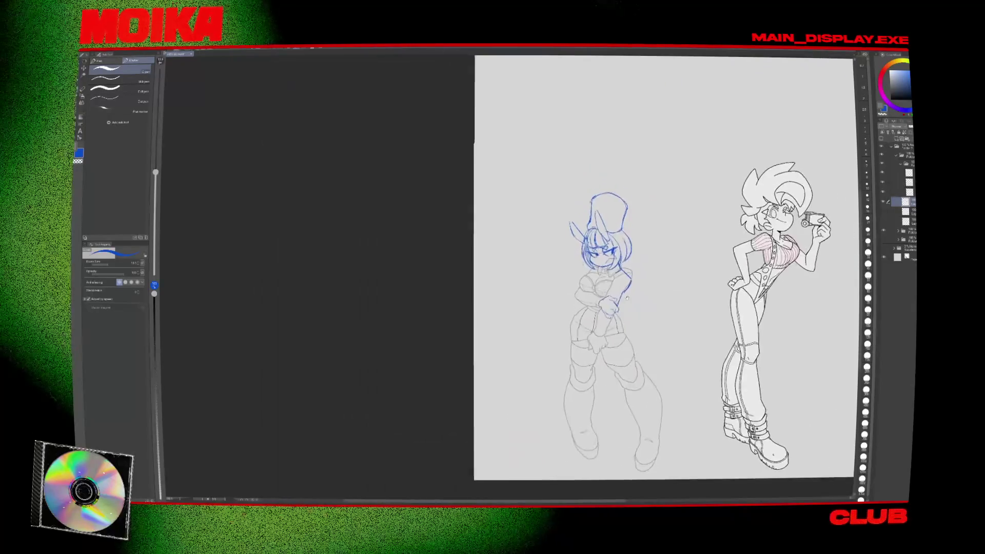
scroll(638, 291, up, 3)
Lasso the head and hat area and start scaling and rotating it.
key(m)
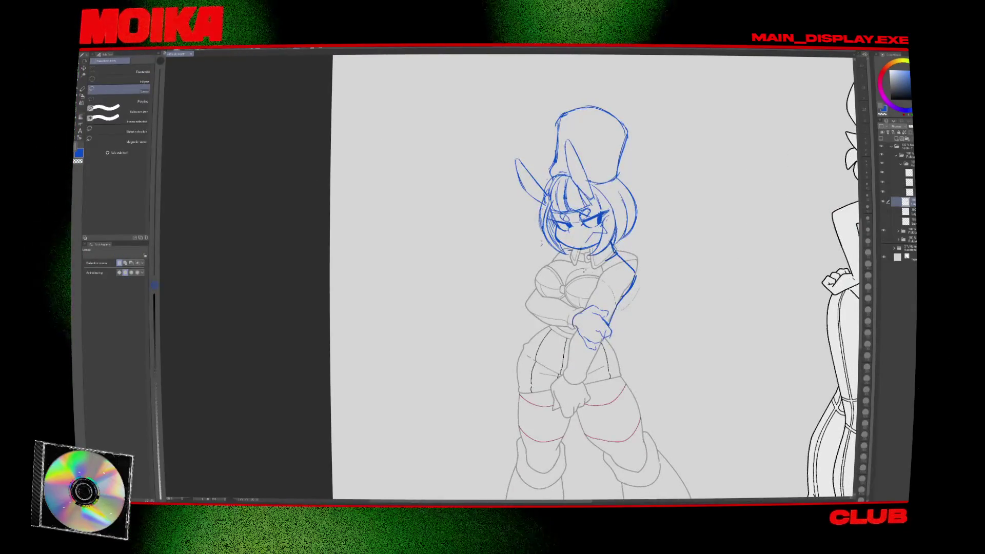
drag(655, 102, 611, 307)
key(ctrl+t)
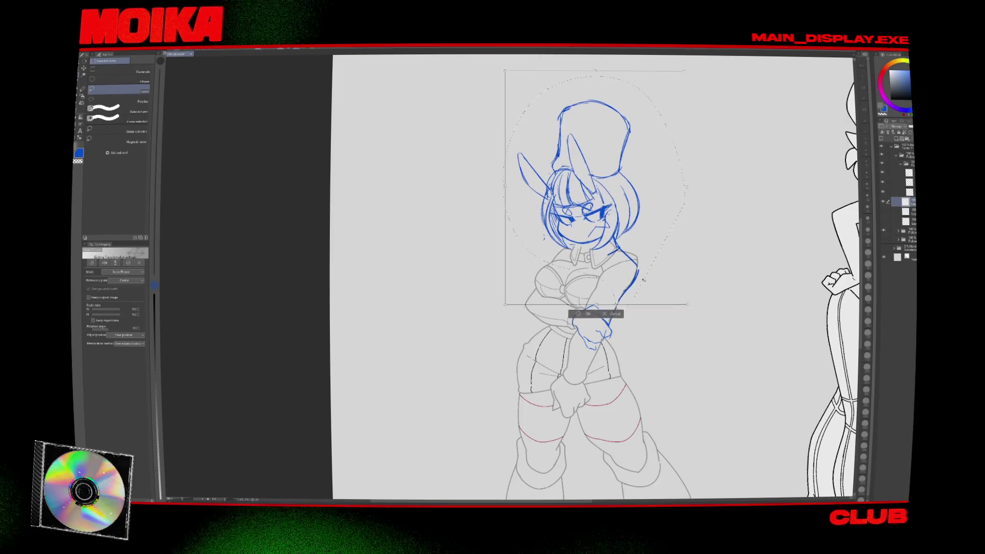
key(p)
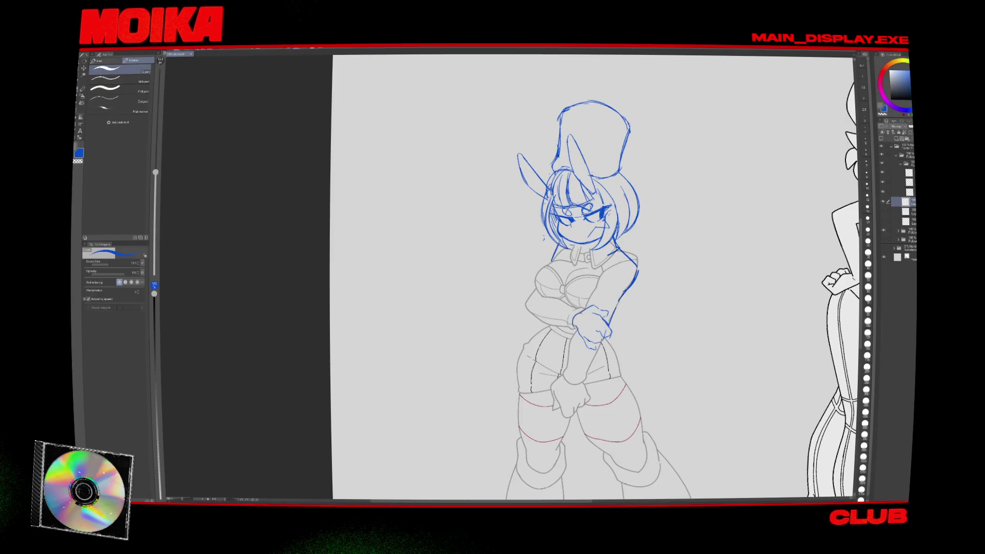
key(h)
key(h)
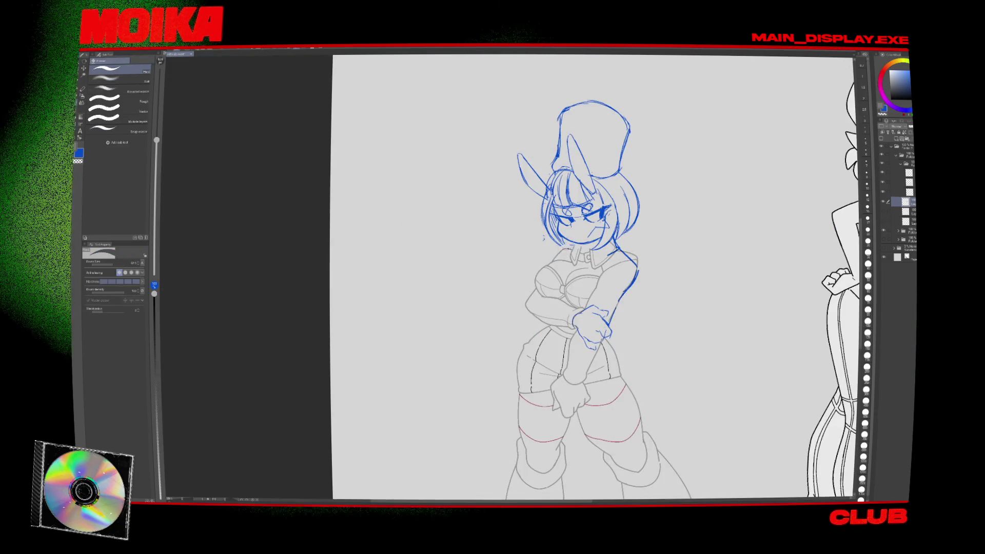
Erase stray blue lines on the bunny's arms and collar, checking the drawing in a mirrored view.
key(e)
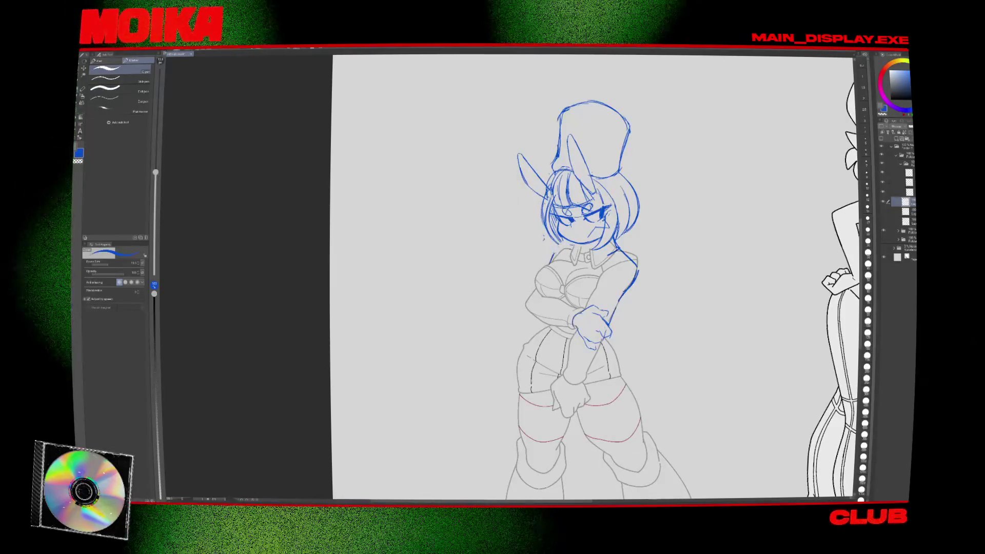
key(h)
key(h)
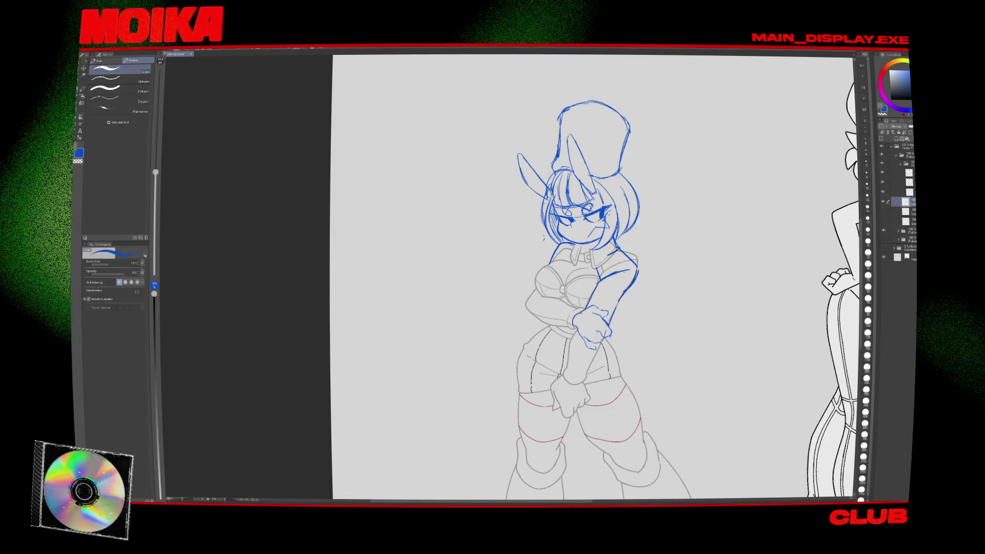
key(e)
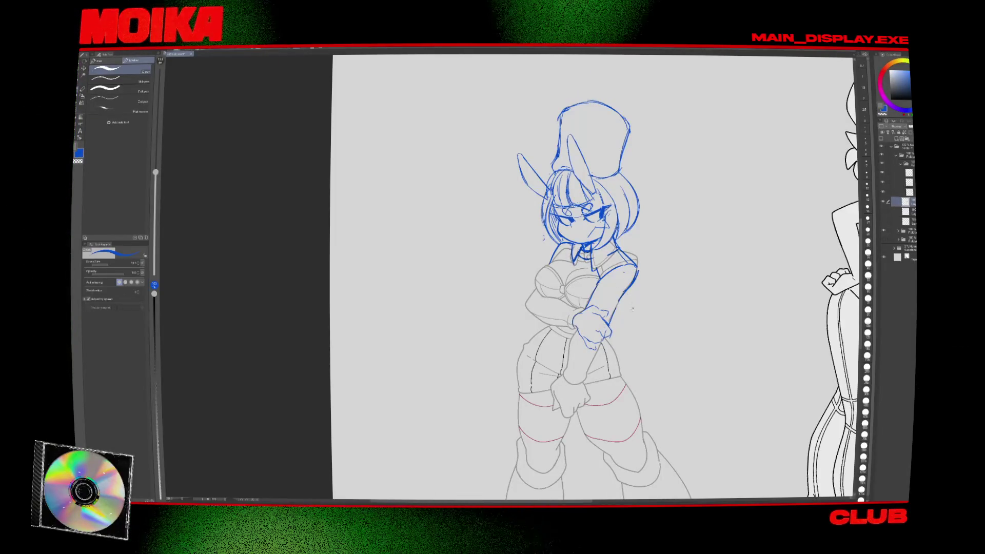
scroll(632, 309, down, 3)
scroll(641, 303, up, 3)
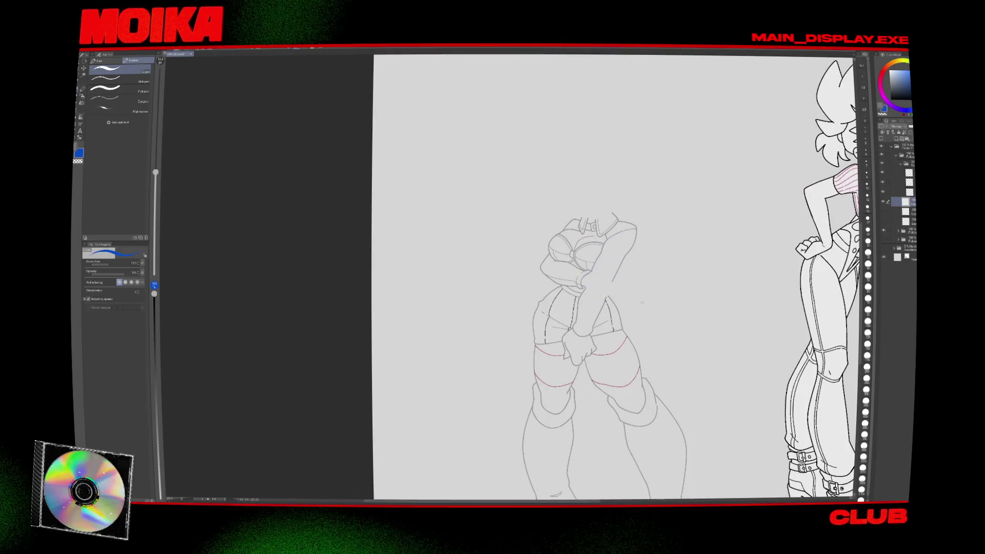
key(ctrl+z)
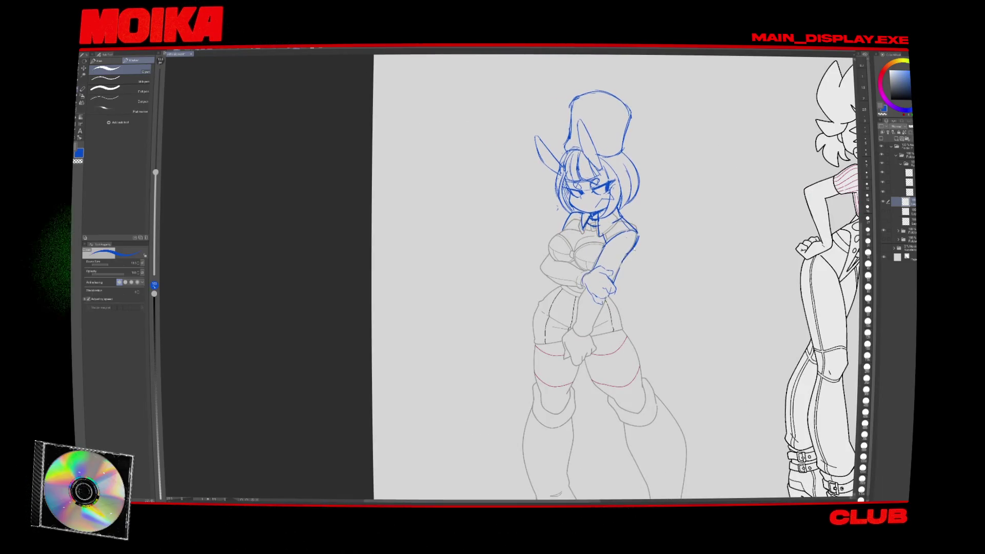
Add a new layer above the active one and keep erasing the blue arm and collar lines.
click(908, 182)
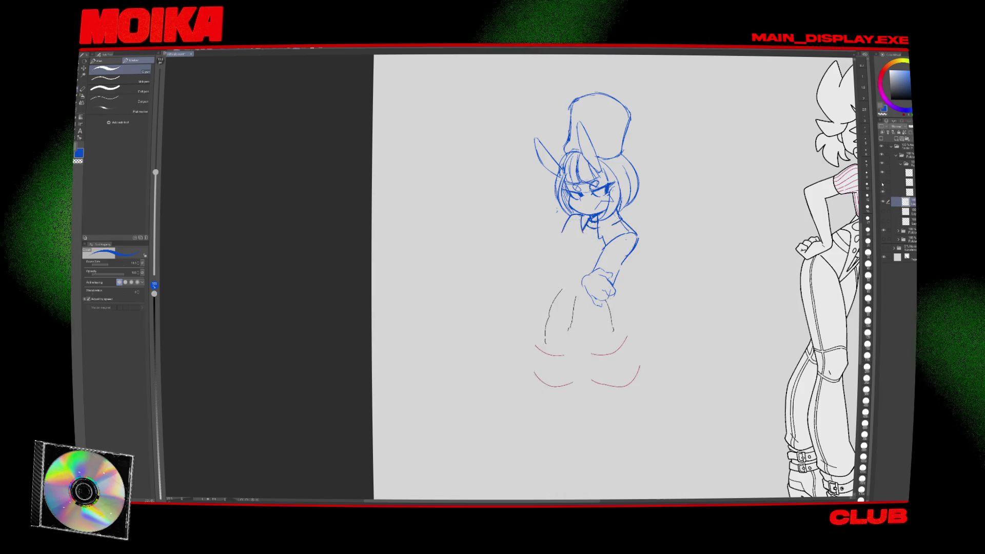
key(e)
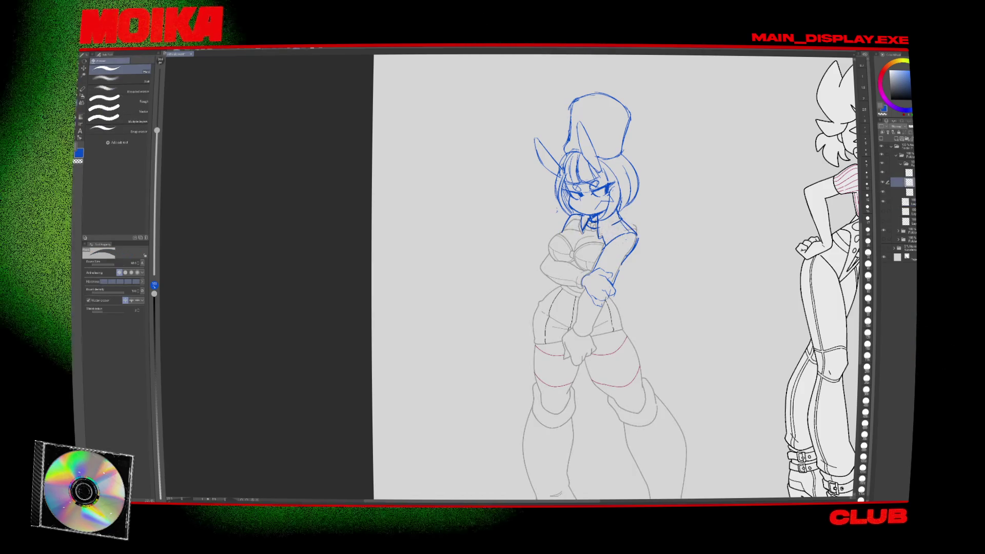
scroll(547, 310, down, 3)
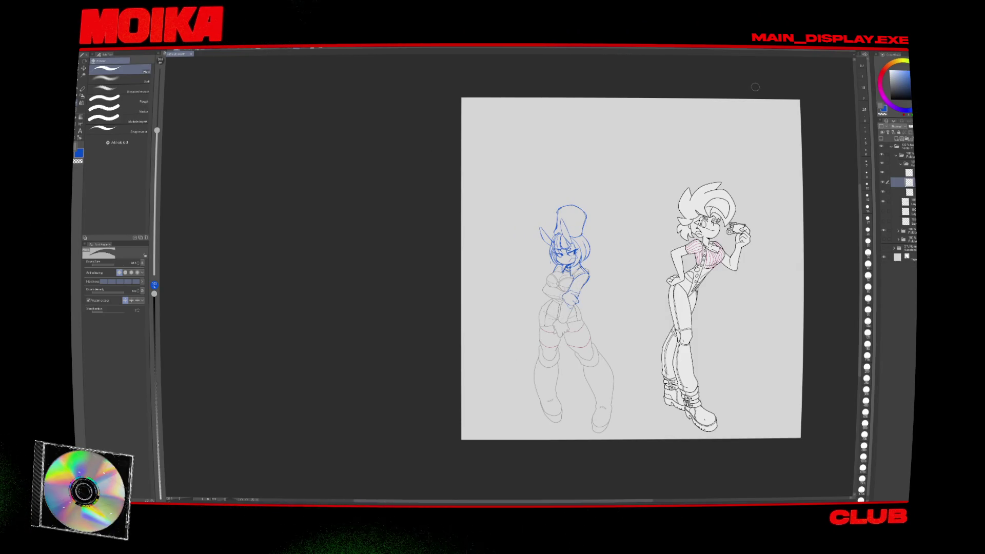
scroll(585, 230, up, 3)
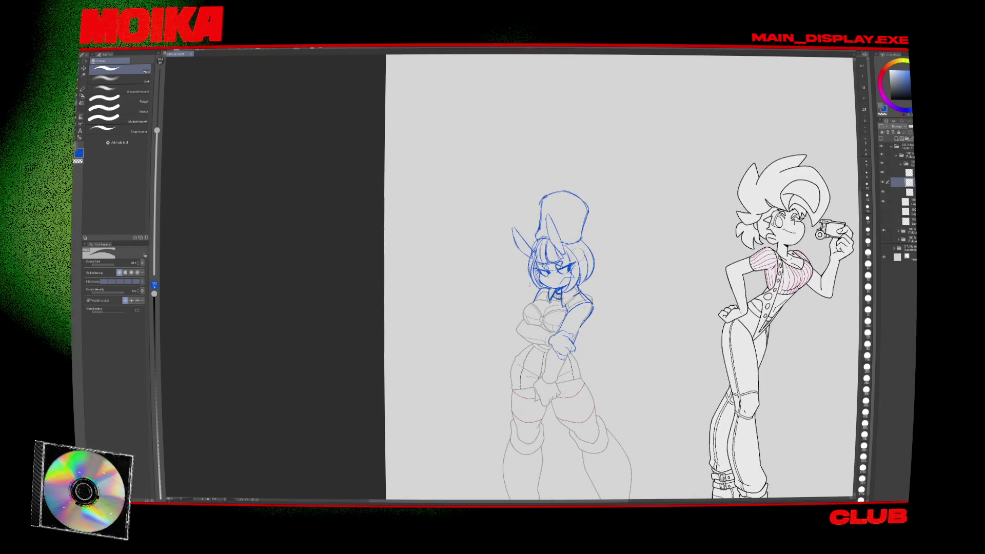
scroll(667, 292, down, 1)
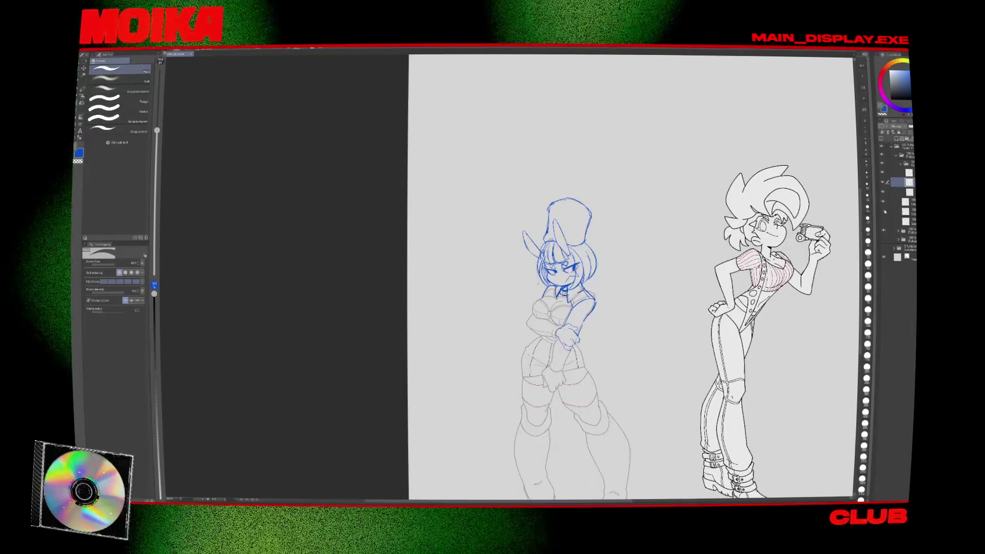
Hide and reshow the blue sketch layer to compare, pan out to the whole page, and open the File menu.
click(885, 205)
click(885, 206)
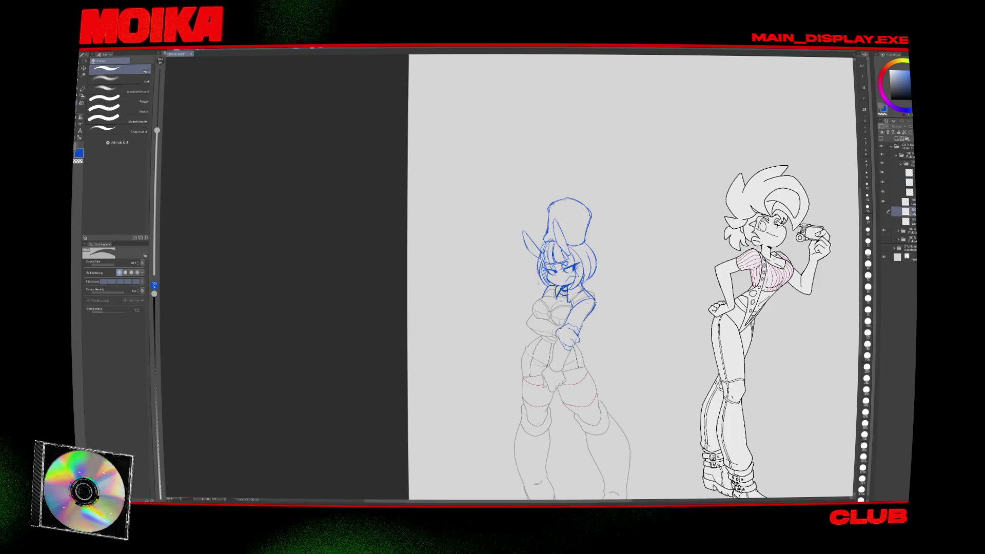
drag(813, 204, 700, 160)
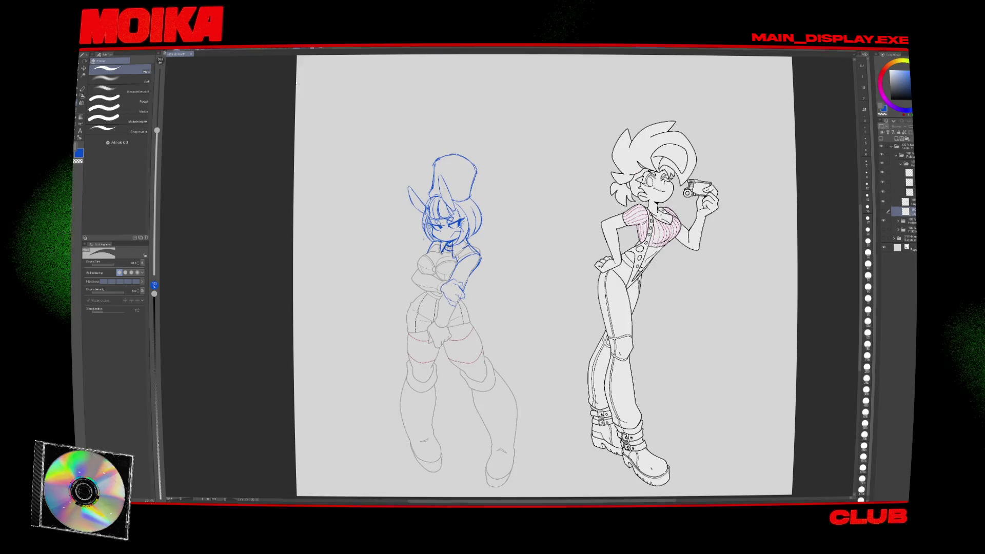
click(86, 48)
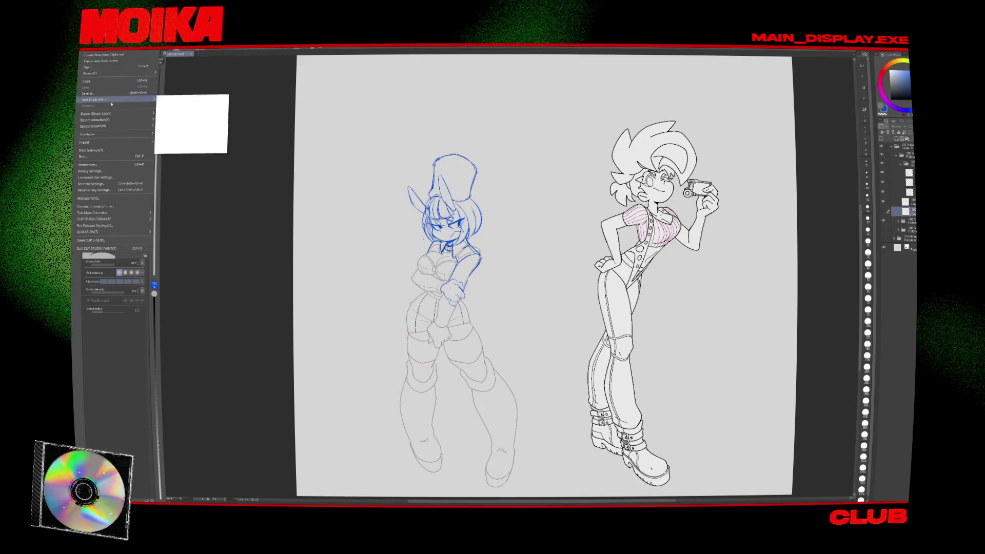
mouse_move(125, 118)
mouse_move(141, 137)
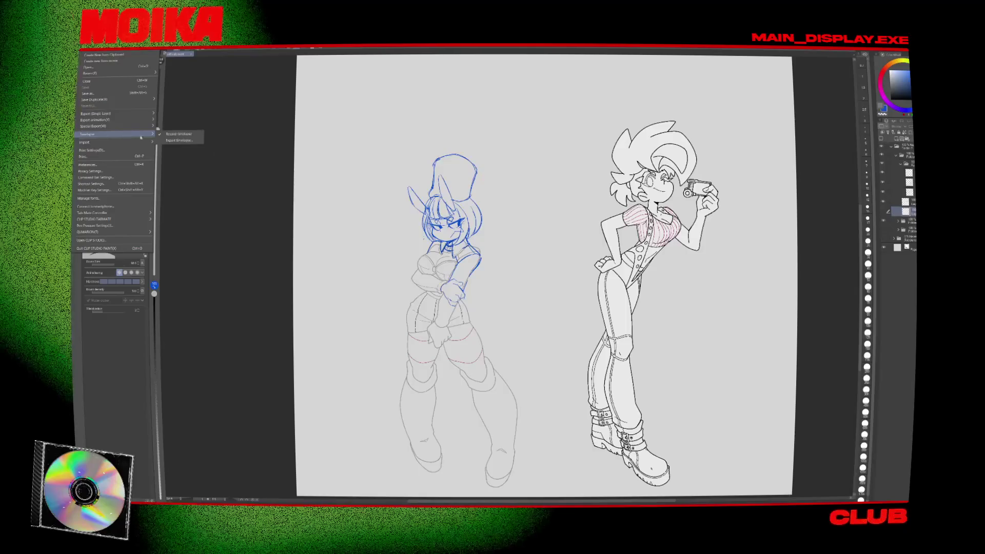
click(179, 140)
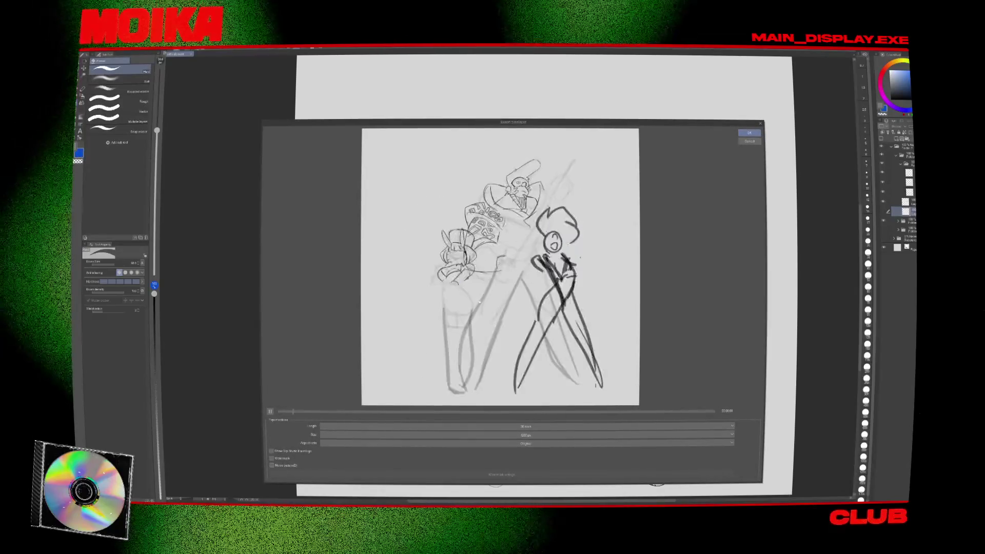
click(440, 427)
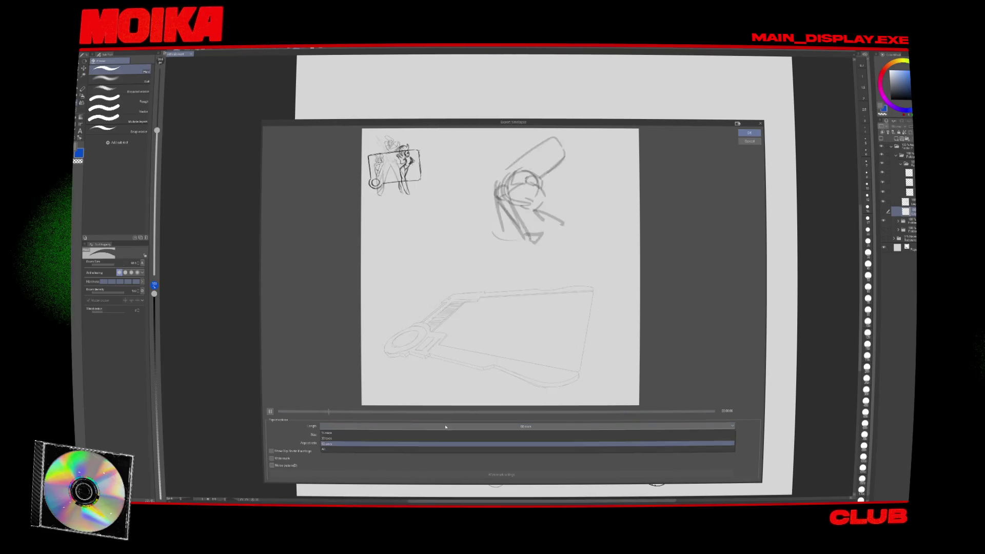
click(444, 445)
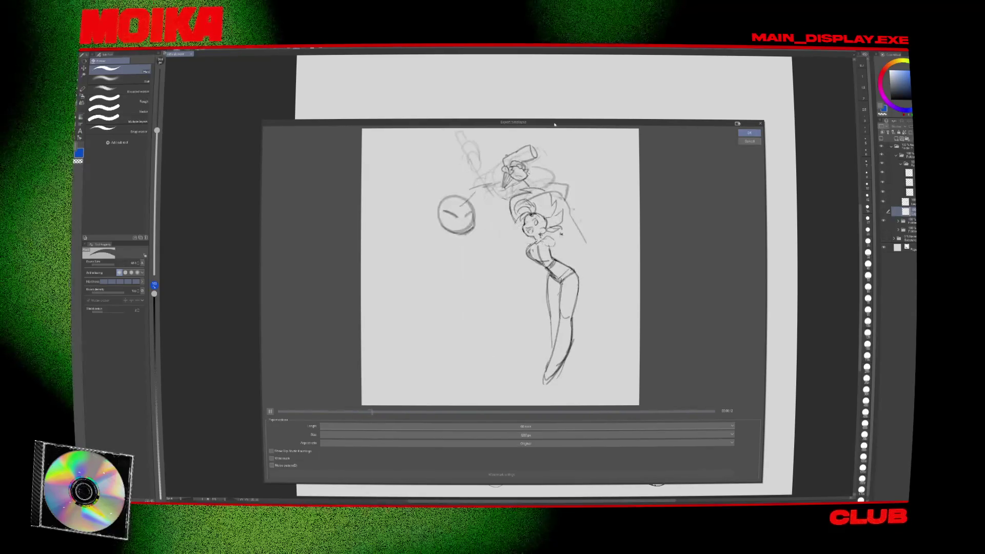
drag(554, 125, 603, 114)
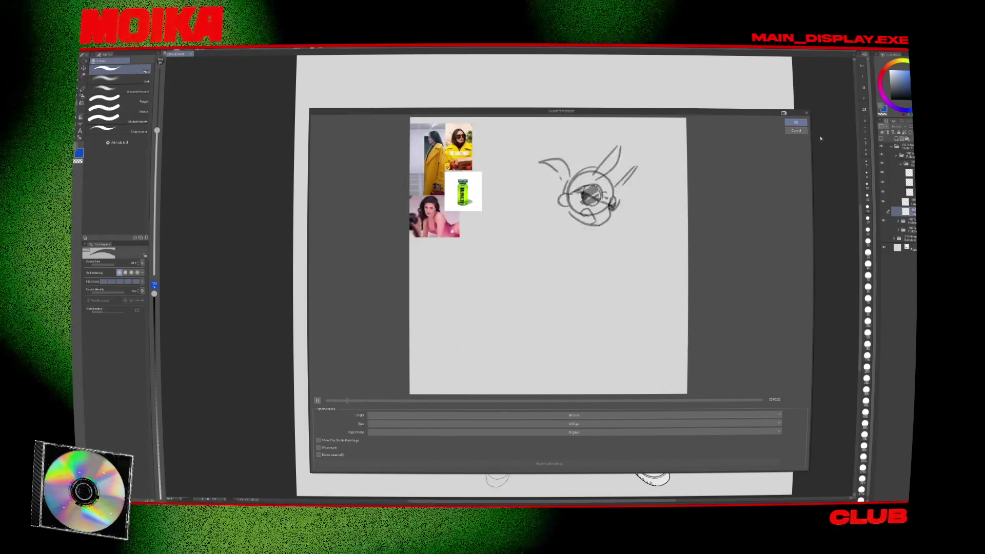
click(803, 132)
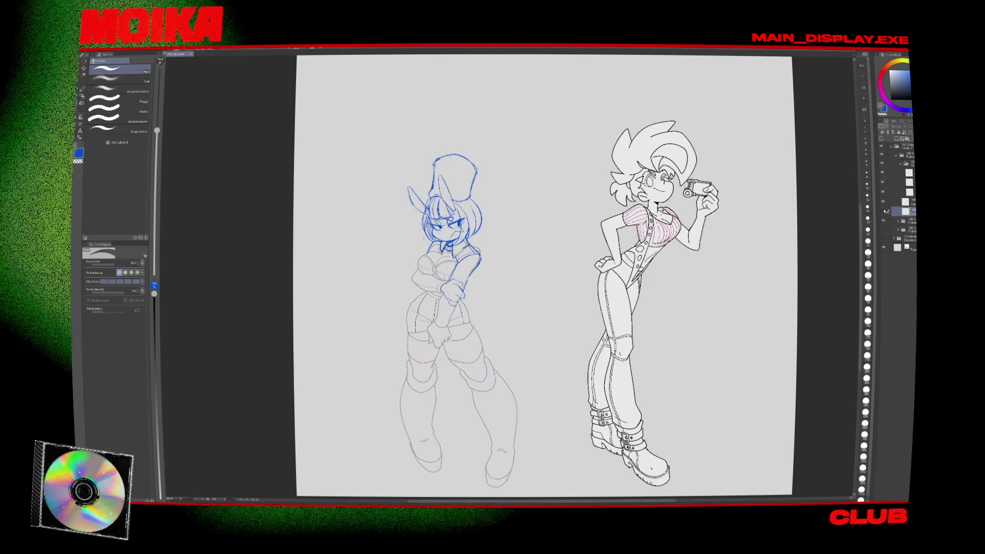
Hide the faint grey rough lines, remove a layer, and reveal the swirl-patterned coat character above both figures.
key(ctrl+z)
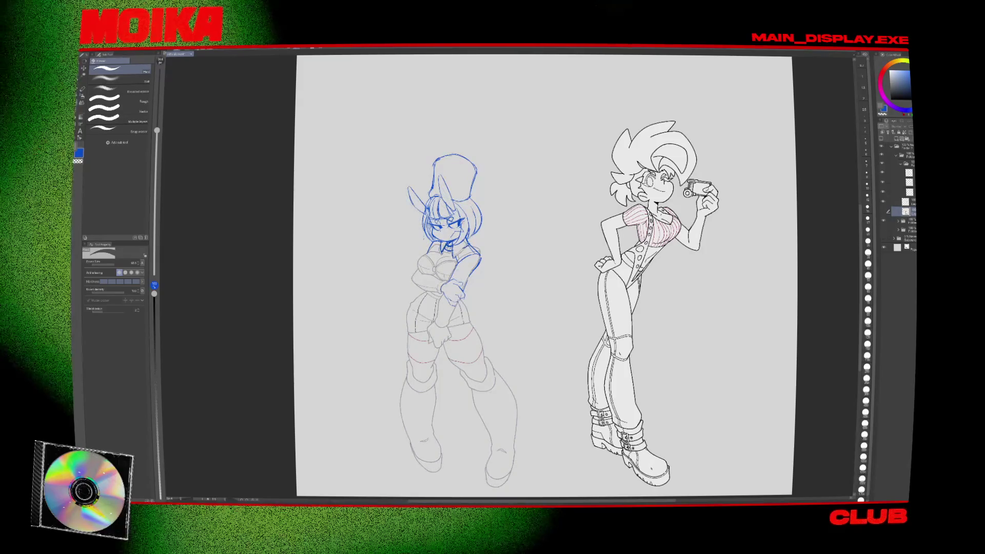
key(ctrl+z)
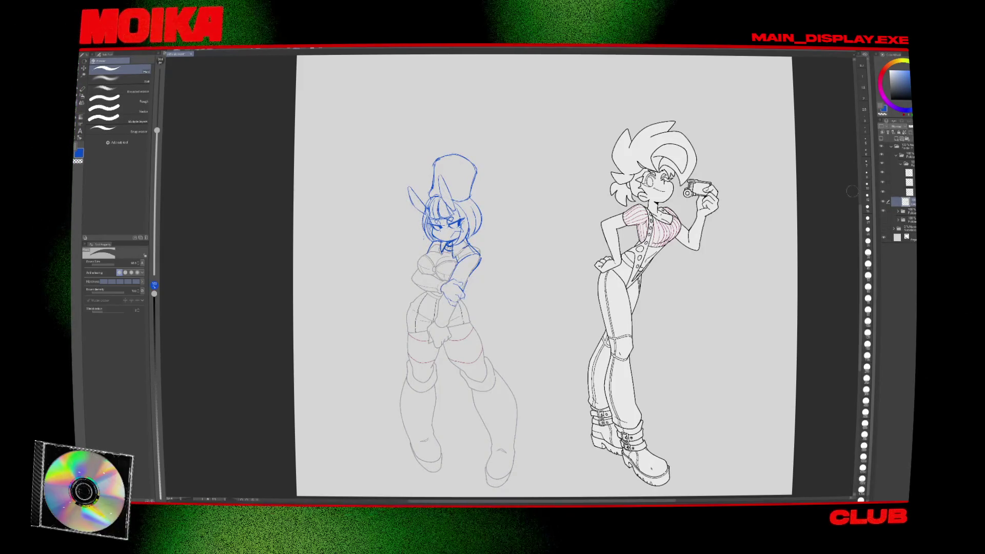
key(ctrl+z)
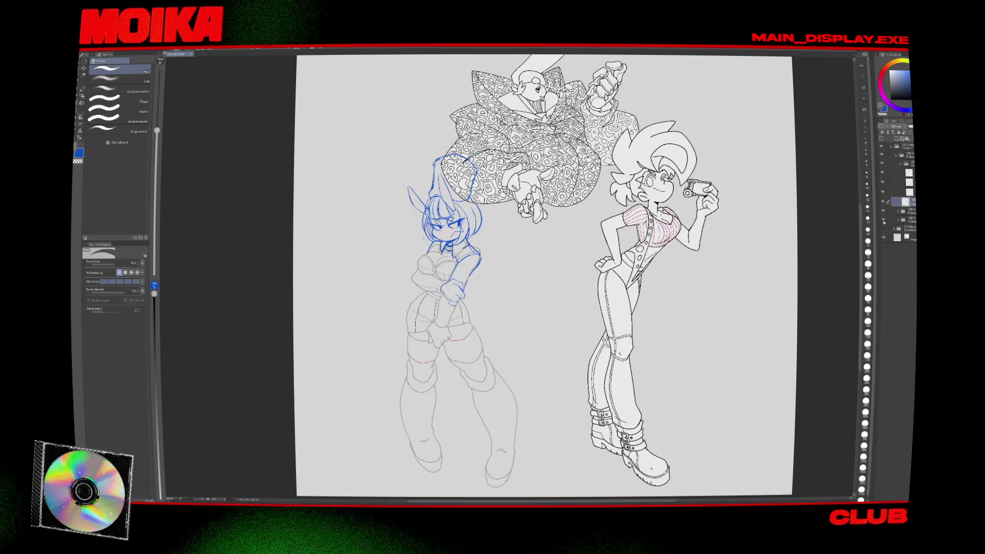